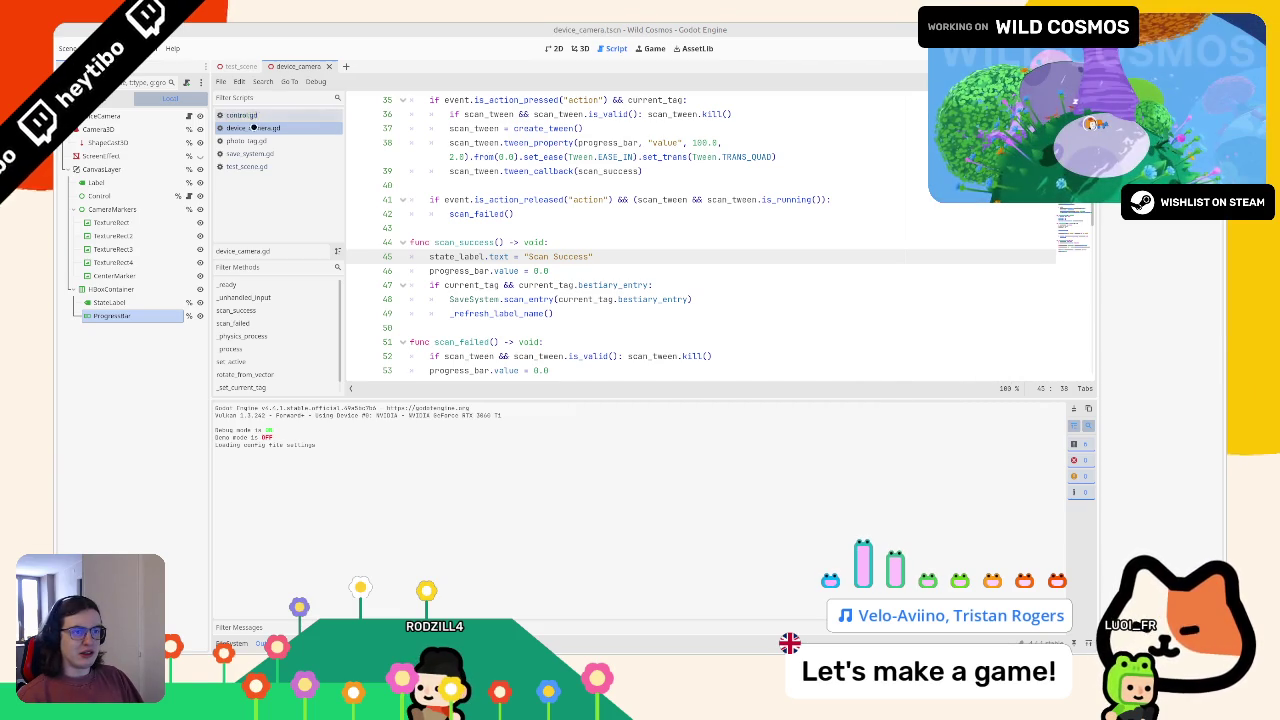
Open save_system.gd from the Script editor's script list.
click(300, 155)
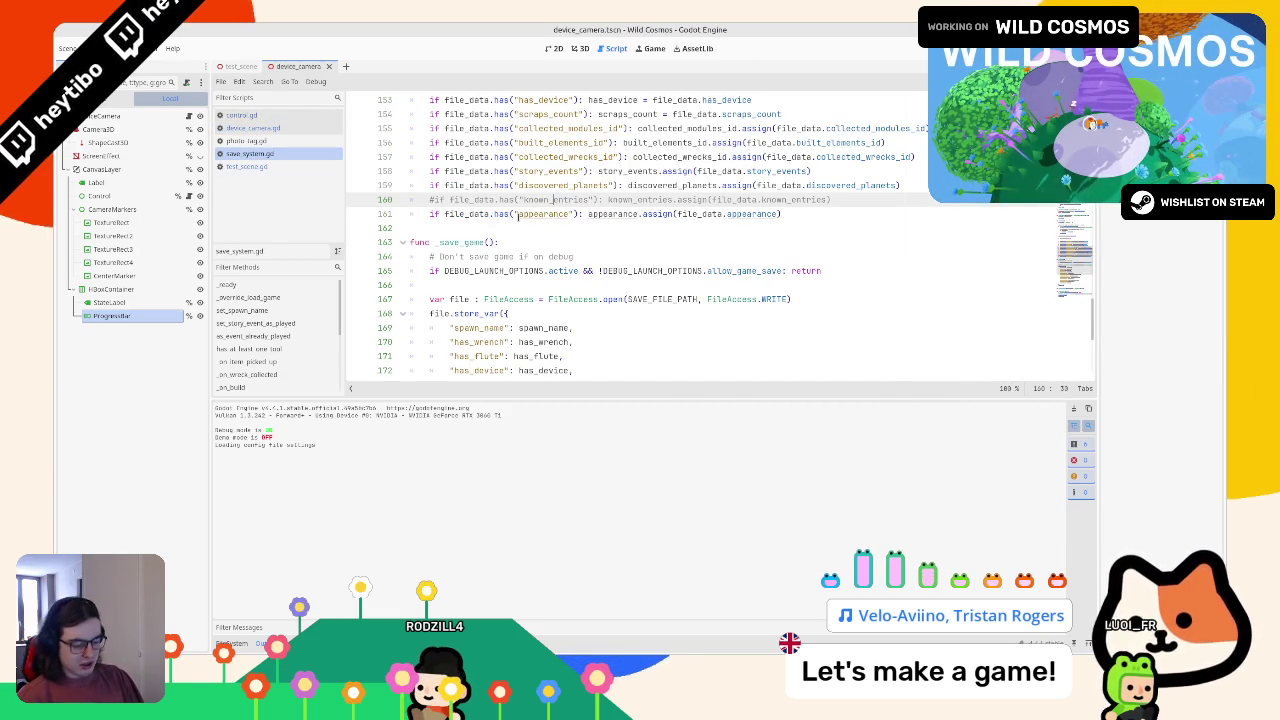
Uncomment the known_entries loading line on line 160 with Ctrl+K.
key(ctrl+k)
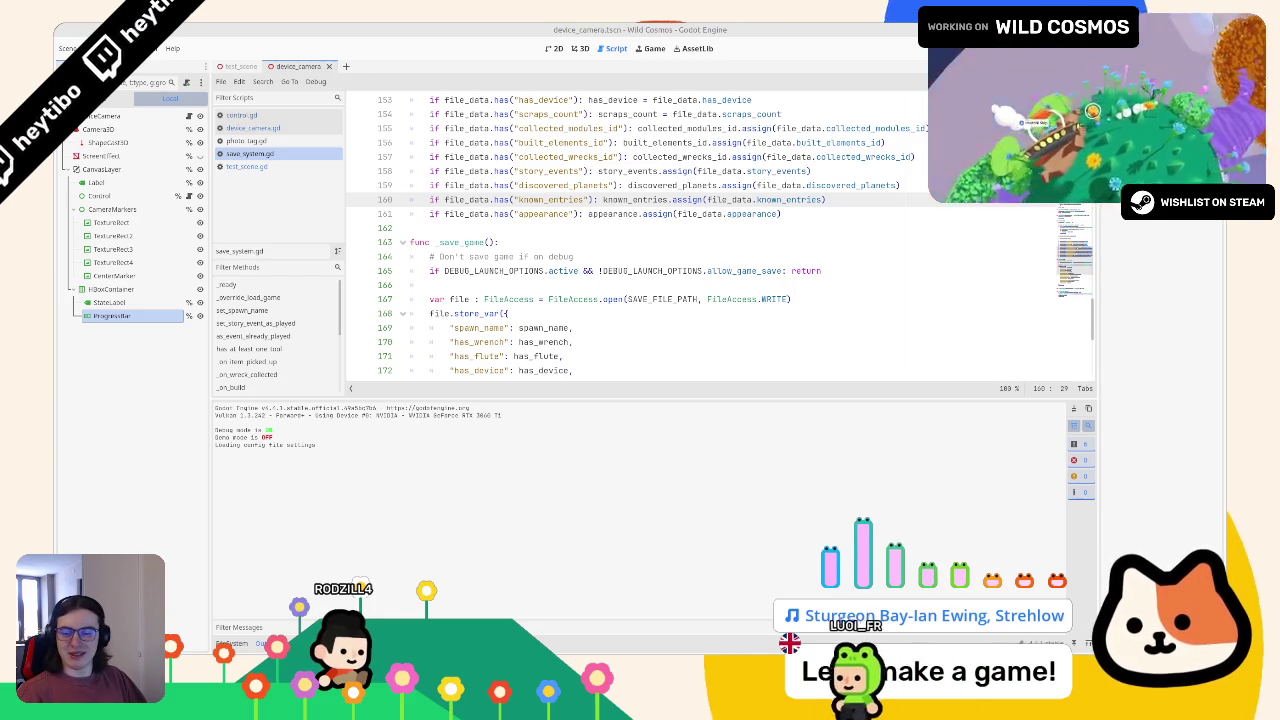
Comment out the known_entries line 160 again and run the project from the 3D view.
click(528, 270)
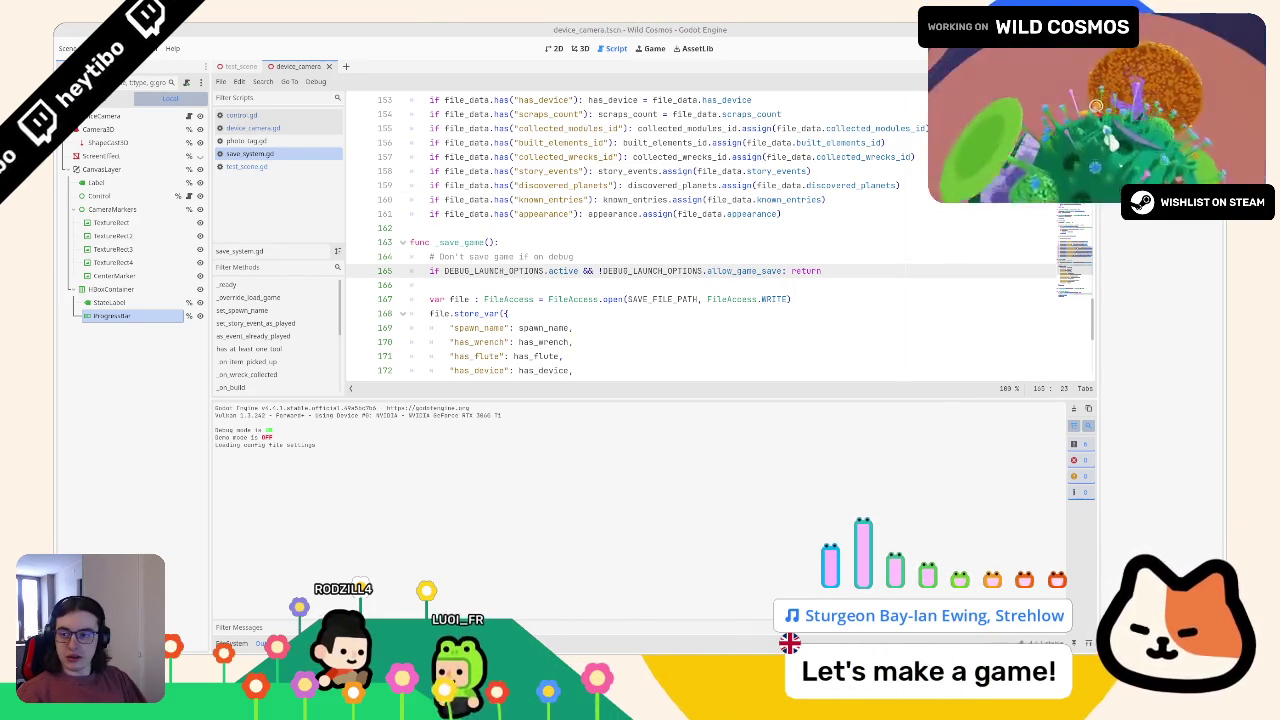
click(551, 199)
key(ctrl+k)
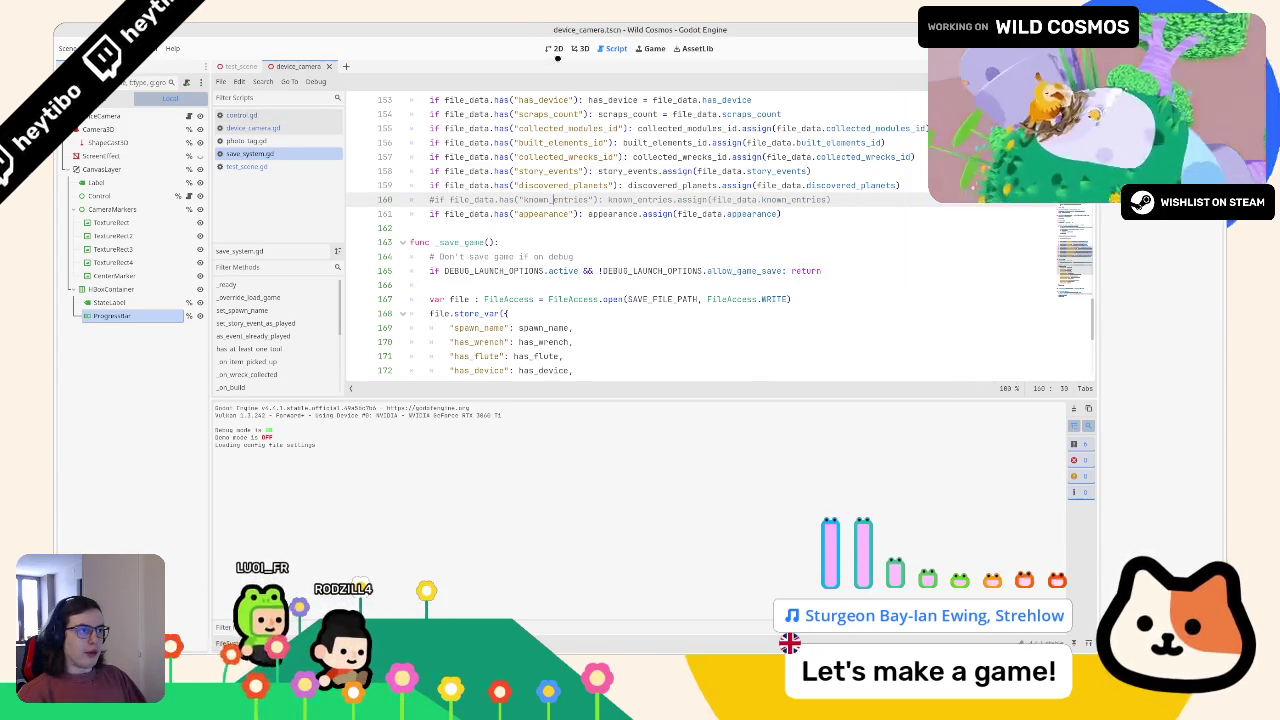
click(578, 48)
key(F6)
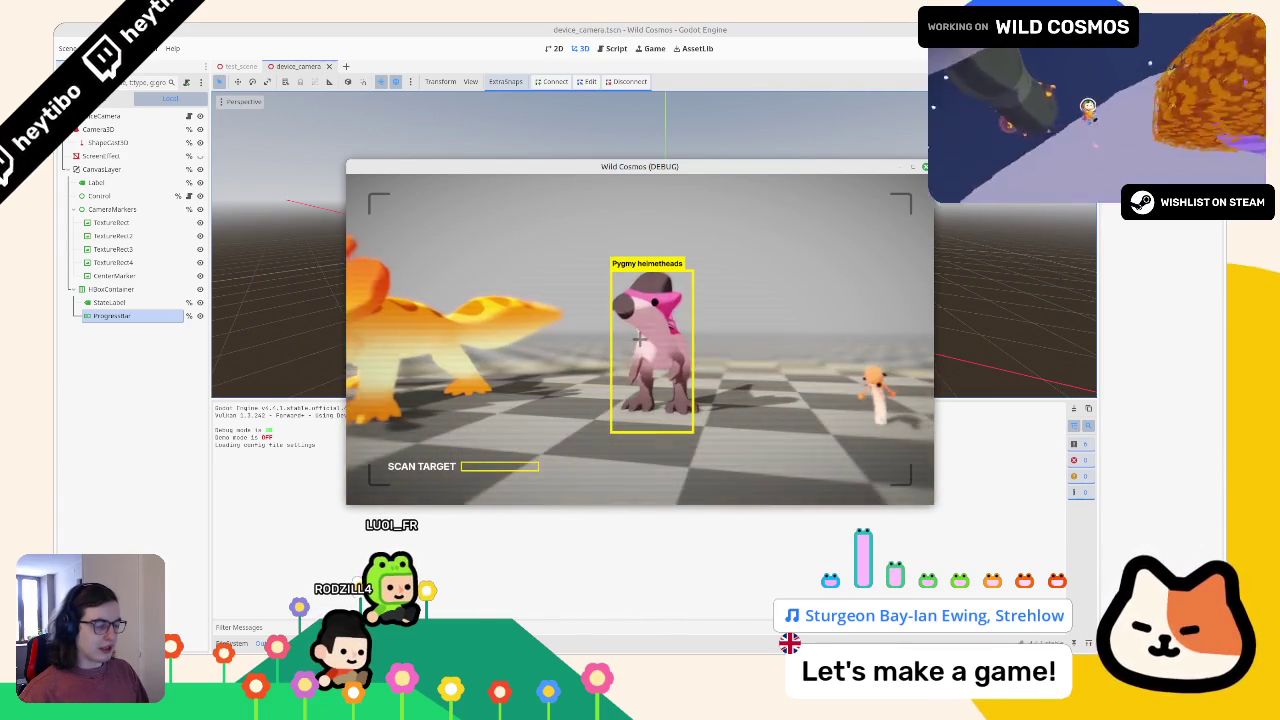
Pause, resume and restart the game, save a screenshot of the scan box, then stop the run.
key(Escape)
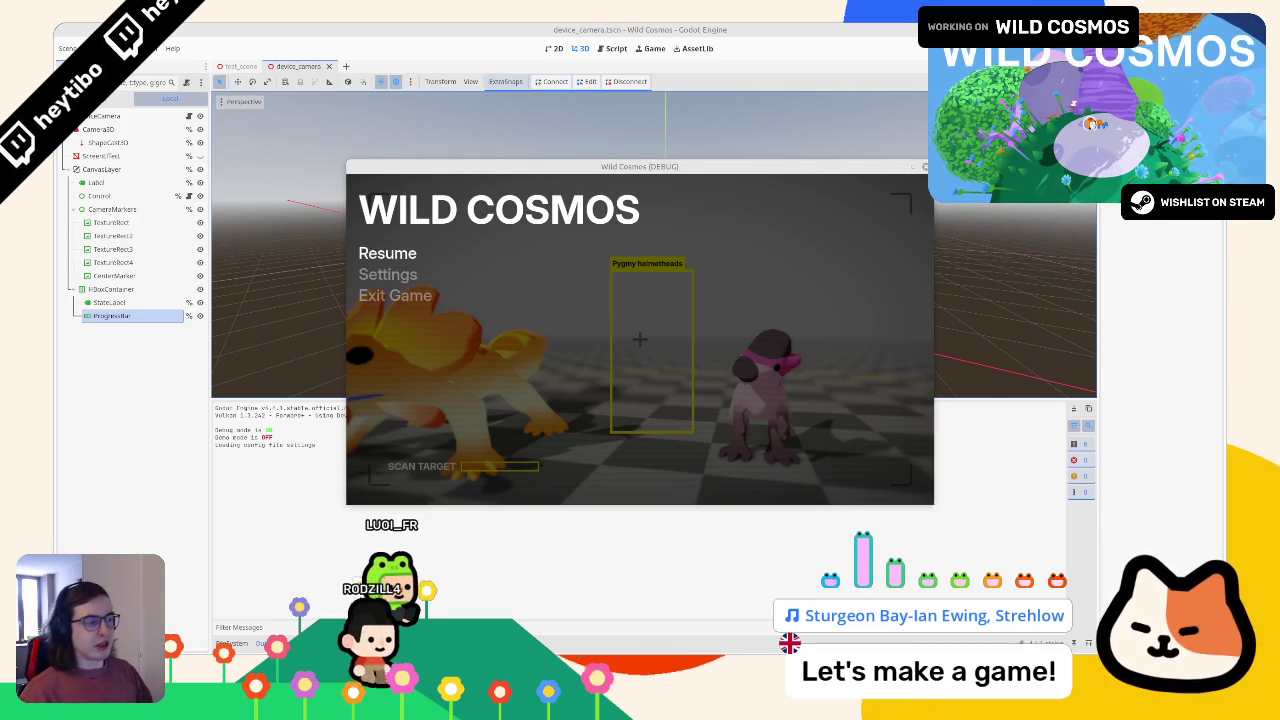
key(Escape)
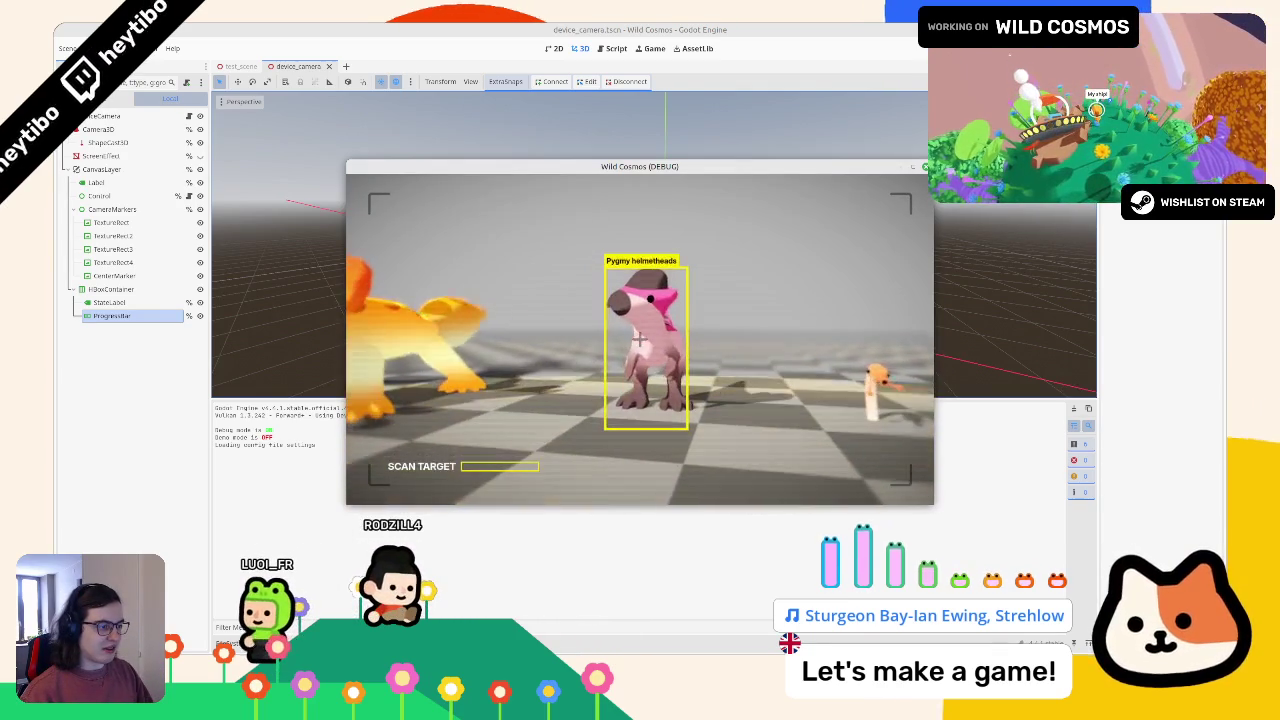
key(F5)
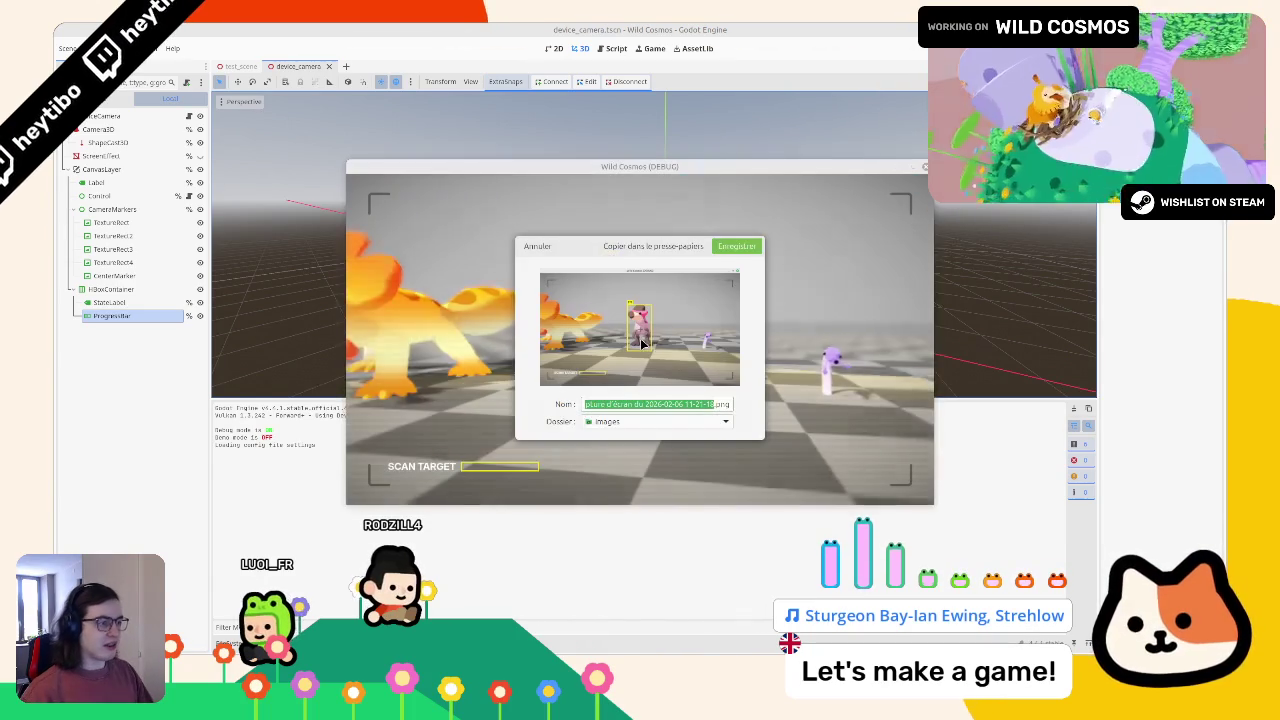
click(634, 251)
key(F8)
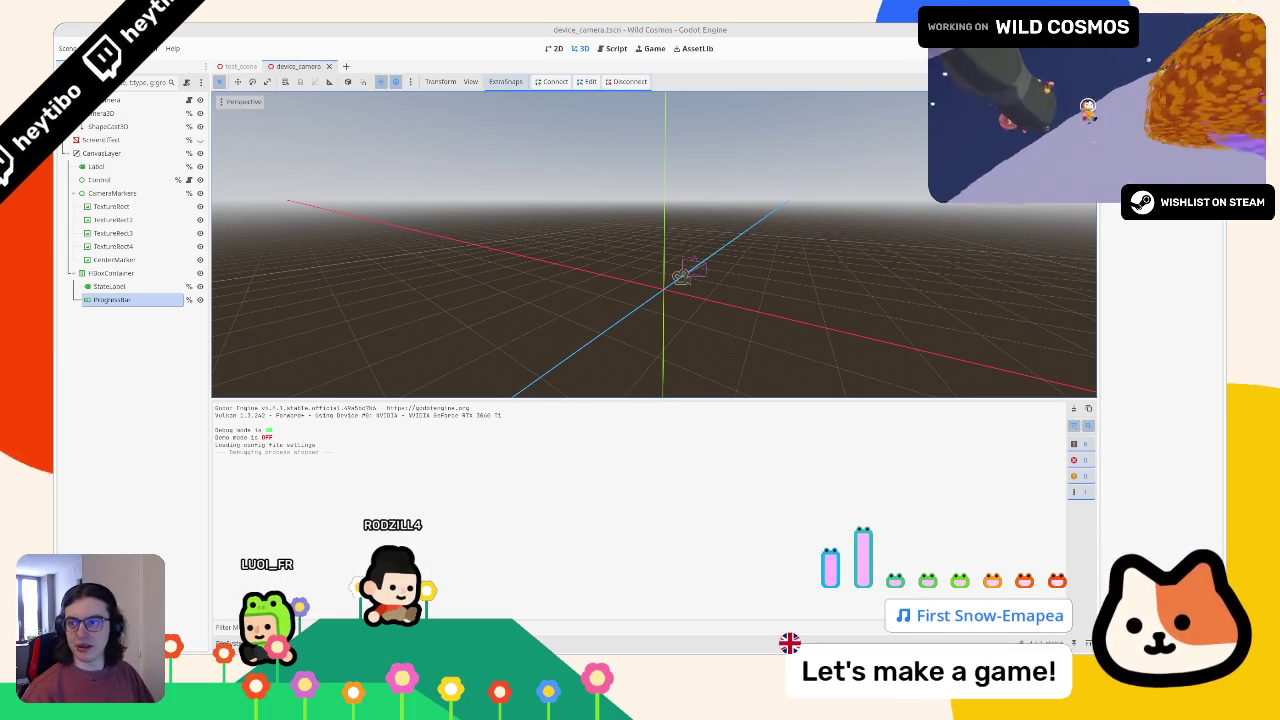
Paste the game screenshot into the Figma file, delete the tall list frame, and zoom to the image.
key(alt+Tab)
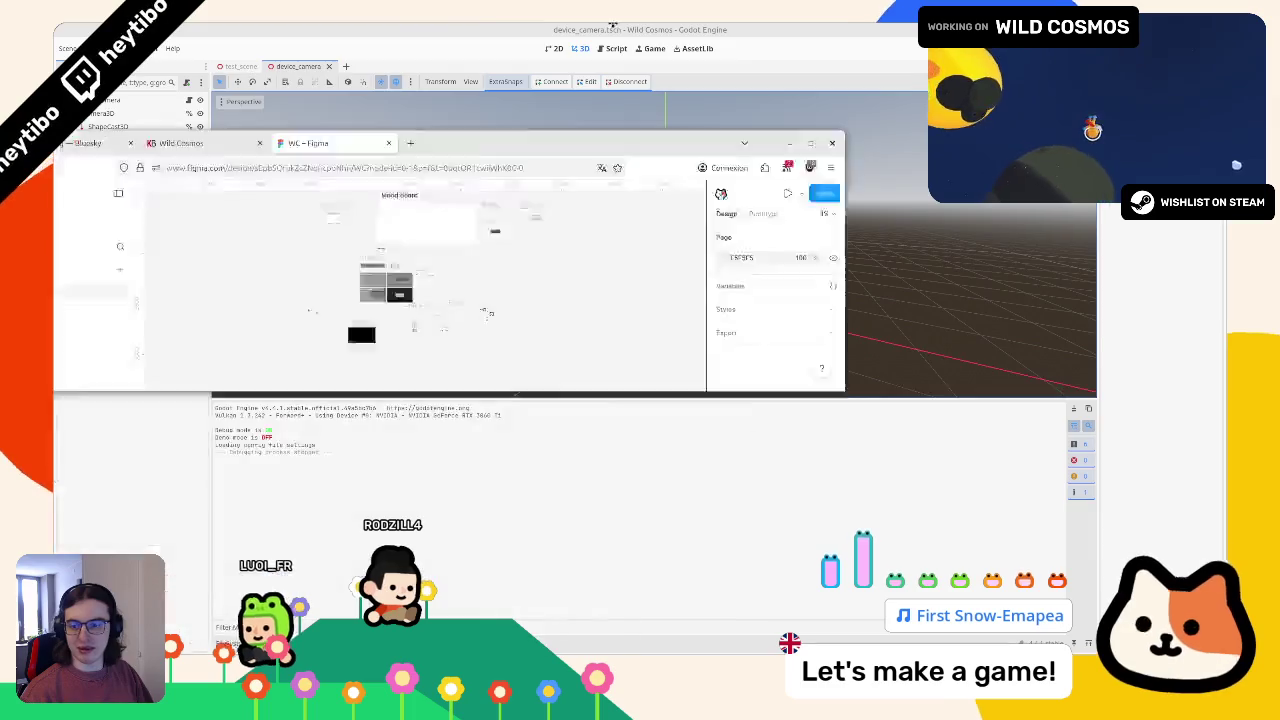
ctrl+scroll(439, 205, up, 3)
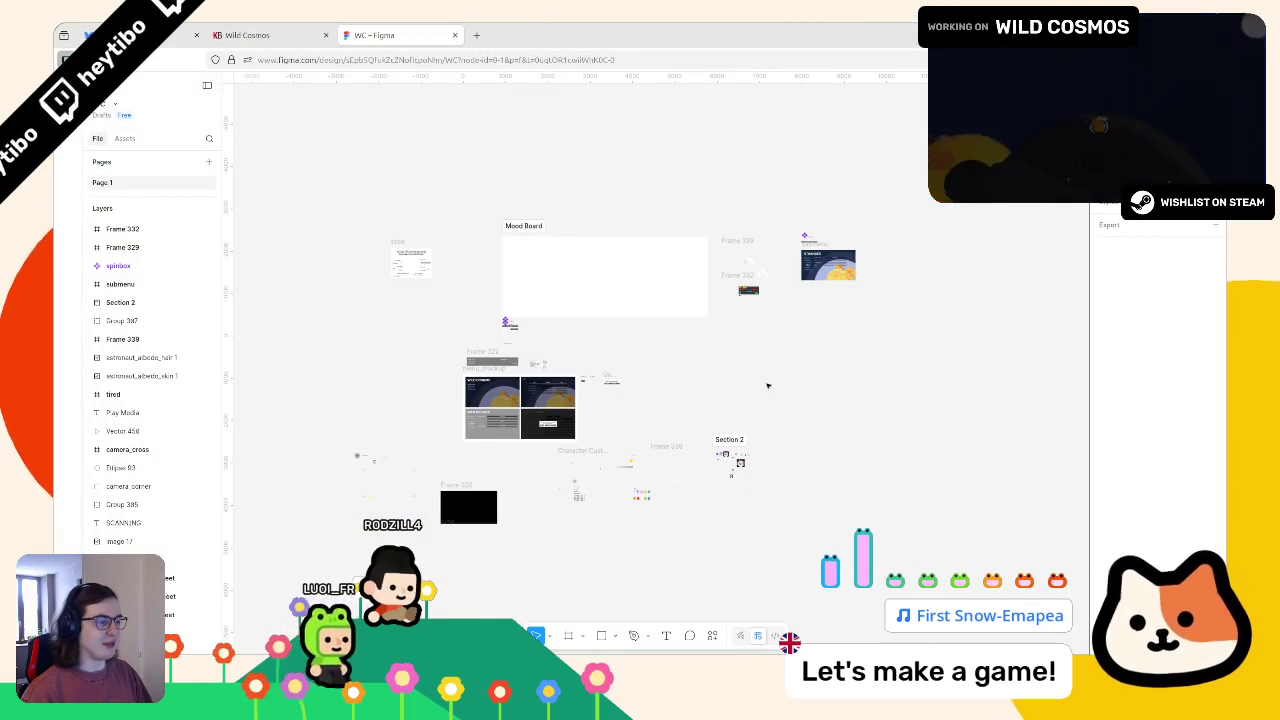
scroll(700, 280, down, 1)
ctrl+scroll(716, 287, up, 5)
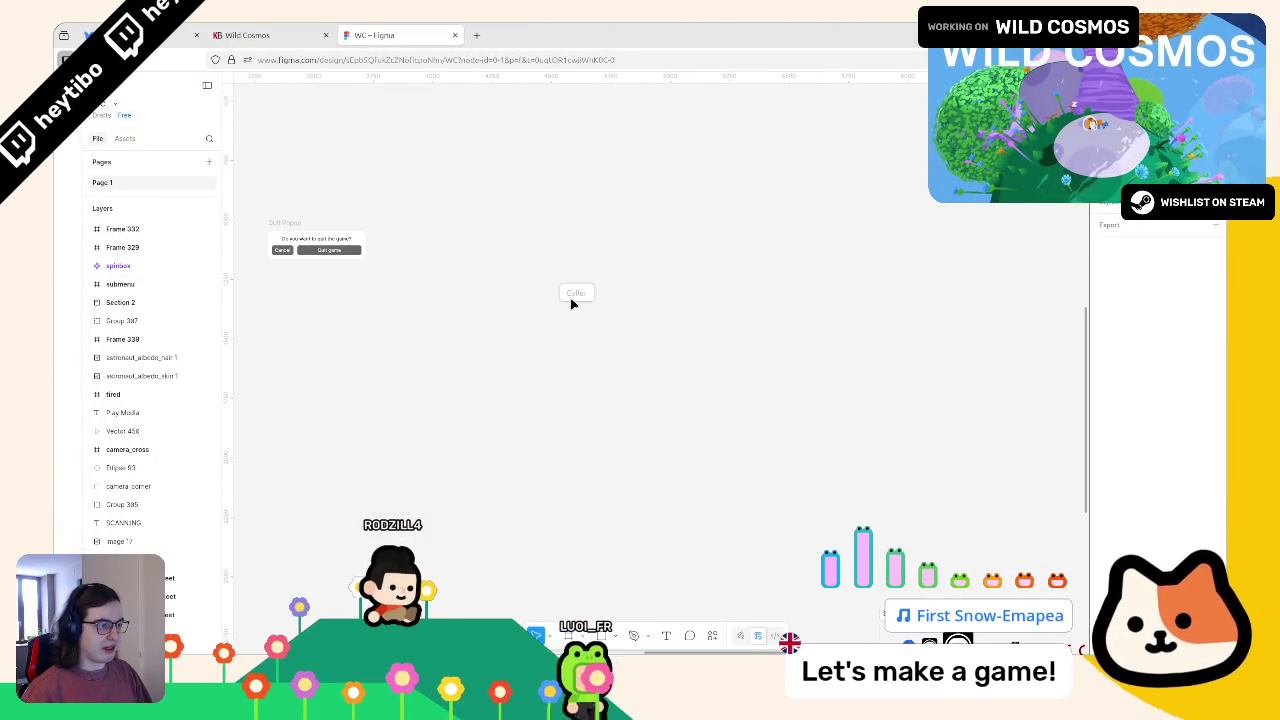
key(ctrl+v)
mouse_move(571, 311)
mouse_down()
mouse_move(591, 250)
mouse_move(696, 272)
mouse_move(758, 237)
mouse_up()
click(507, 280)
key(Delete)
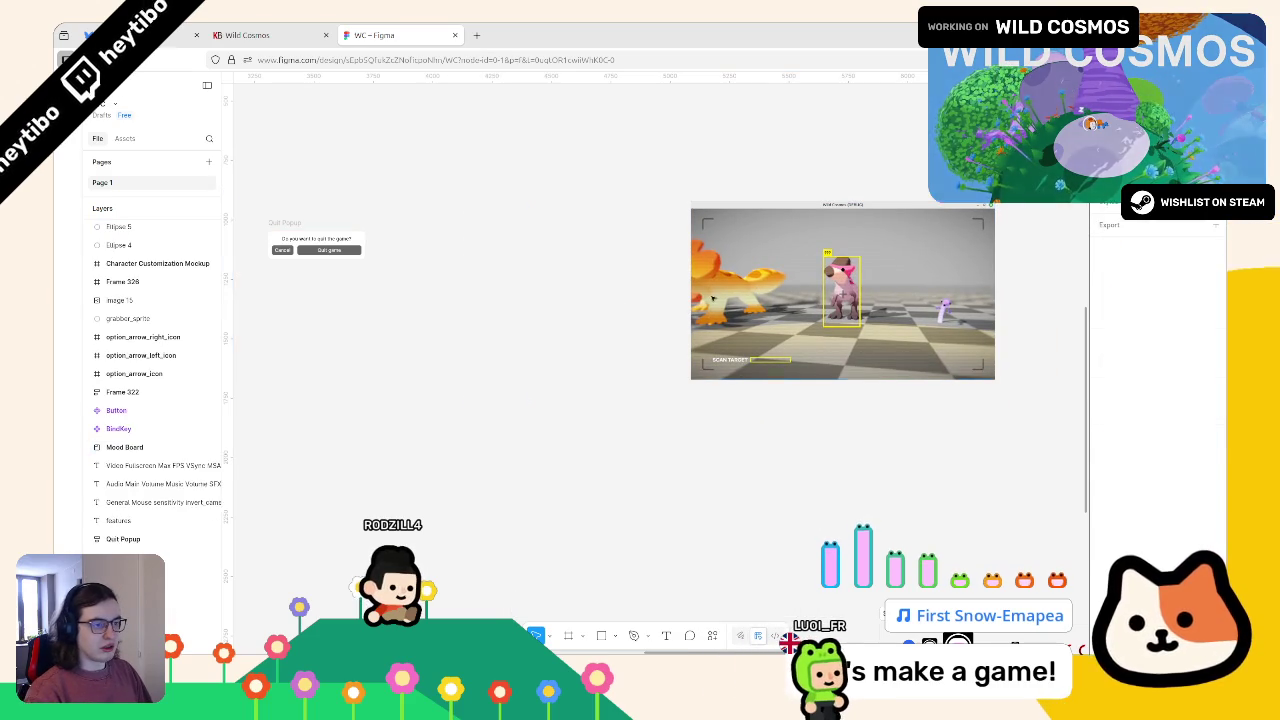
drag(820, 300, 560, 277)
key(shift+2)
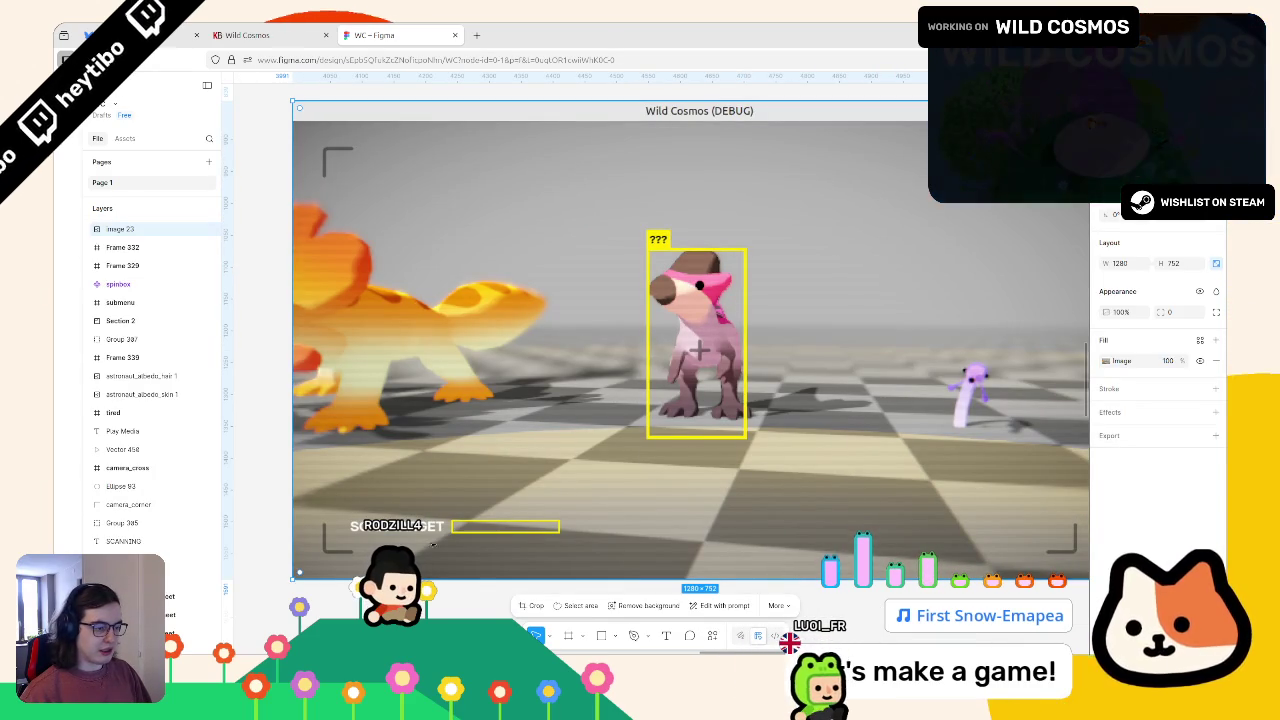
Try grey rectangles and a text box around the yellow frame, then discard them.
drag(335, 516, 583, 537)
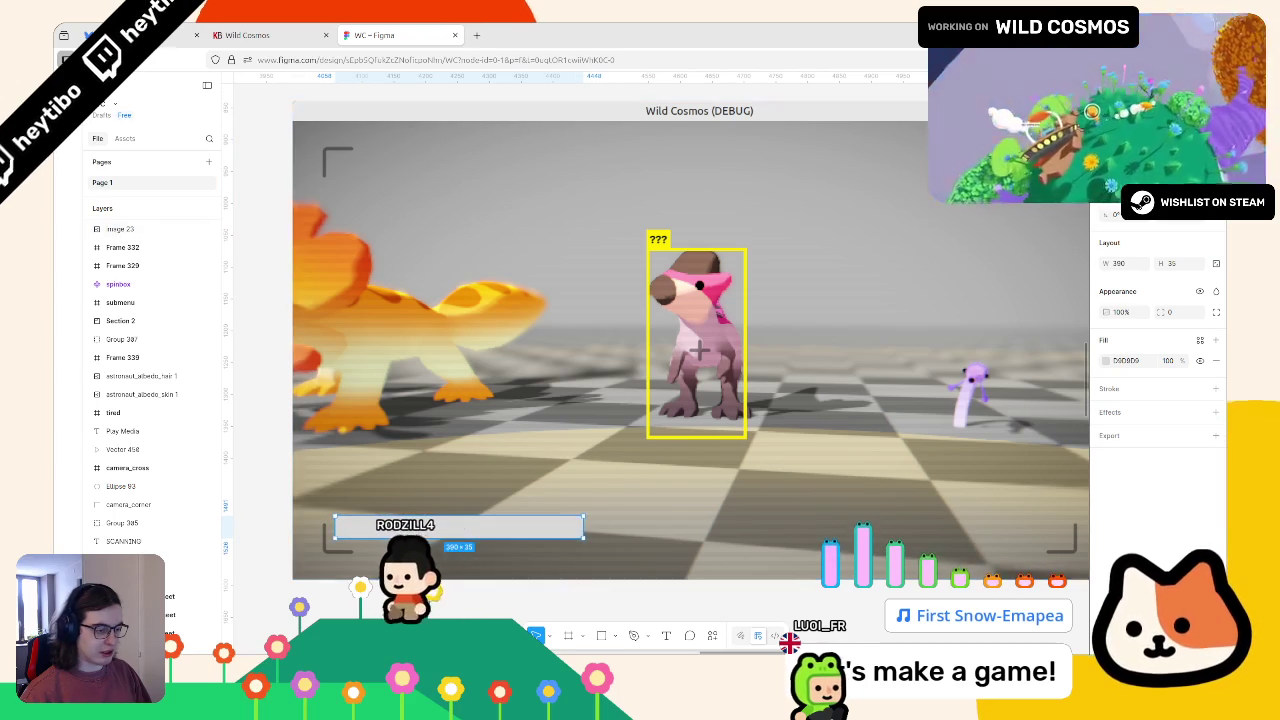
scroll(730, 486, up, 5)
key(t)
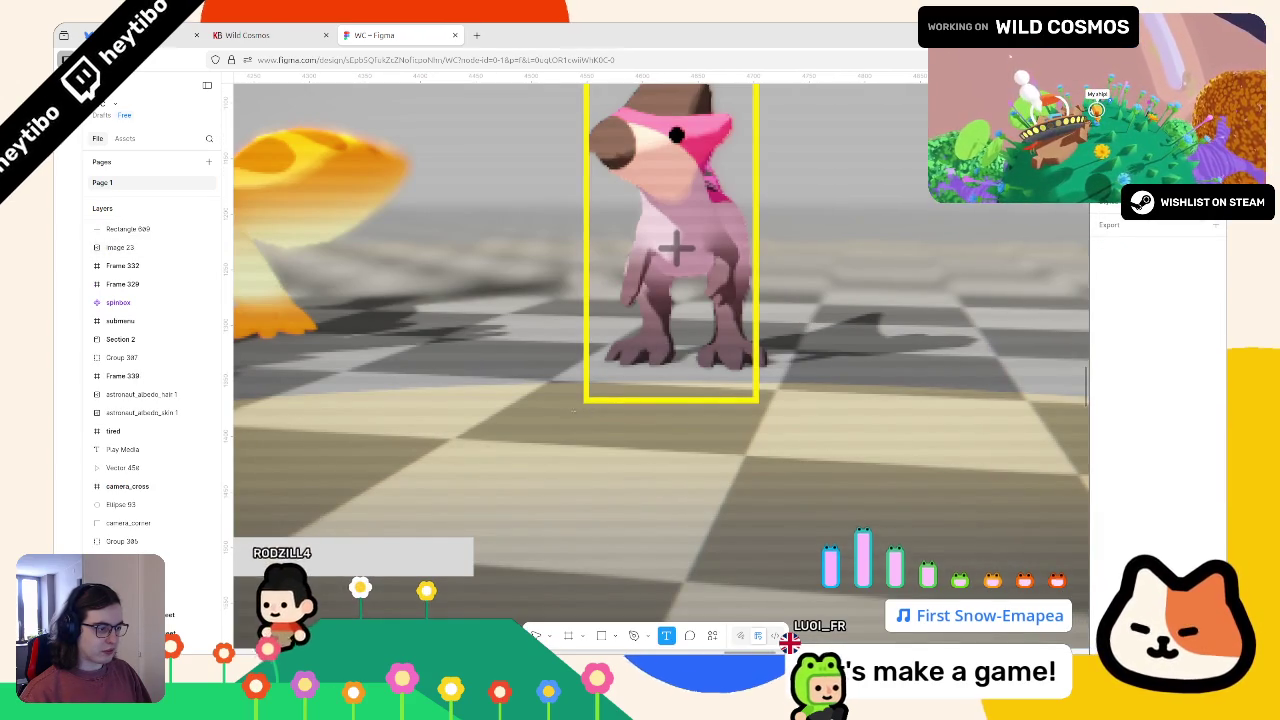
mouse_move(585, 408)
mouse_down()
mouse_move(745, 430)
mouse_move(752, 442)
mouse_up()
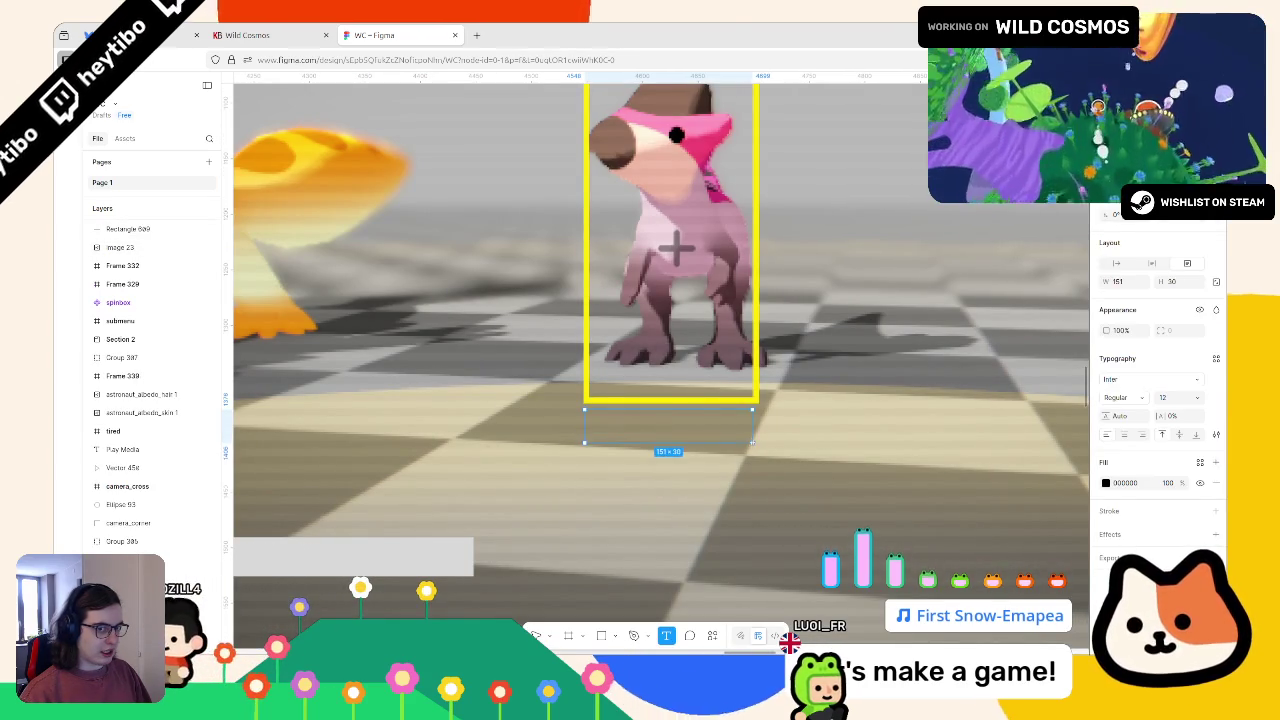
key(Escape)
scroll(697, 445, up, 2)
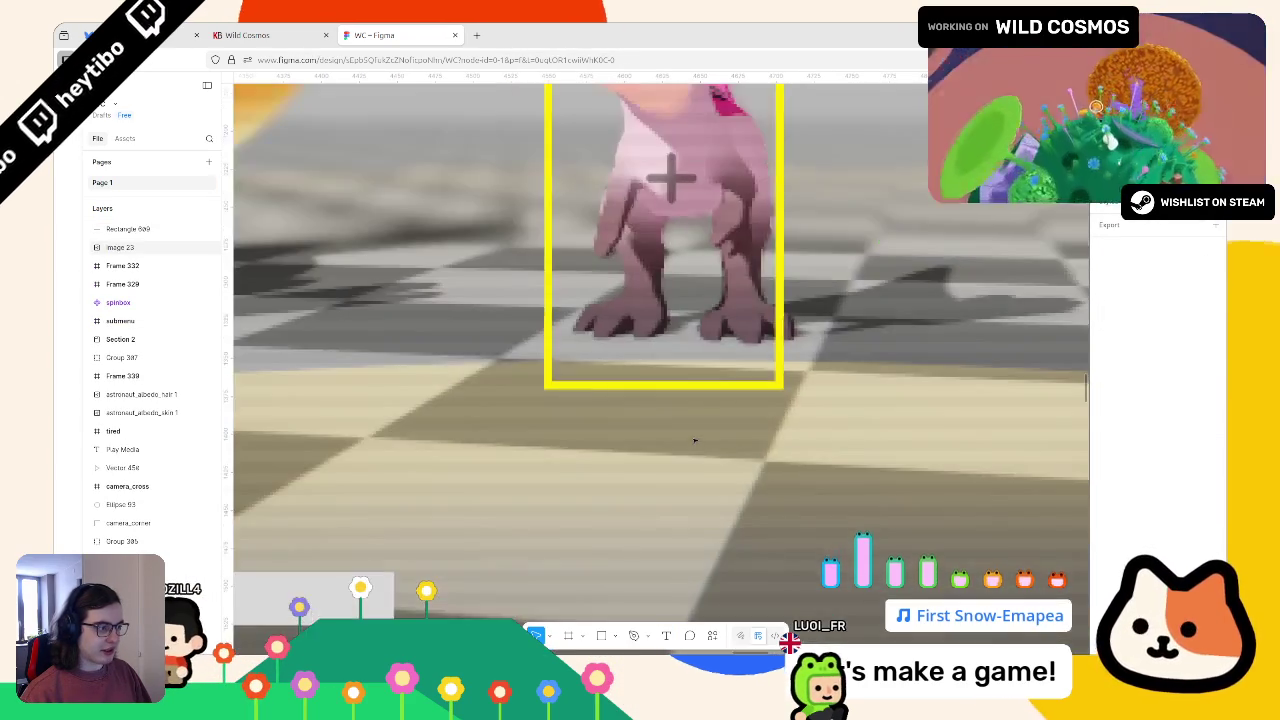
scroll(695, 440, down, 3)
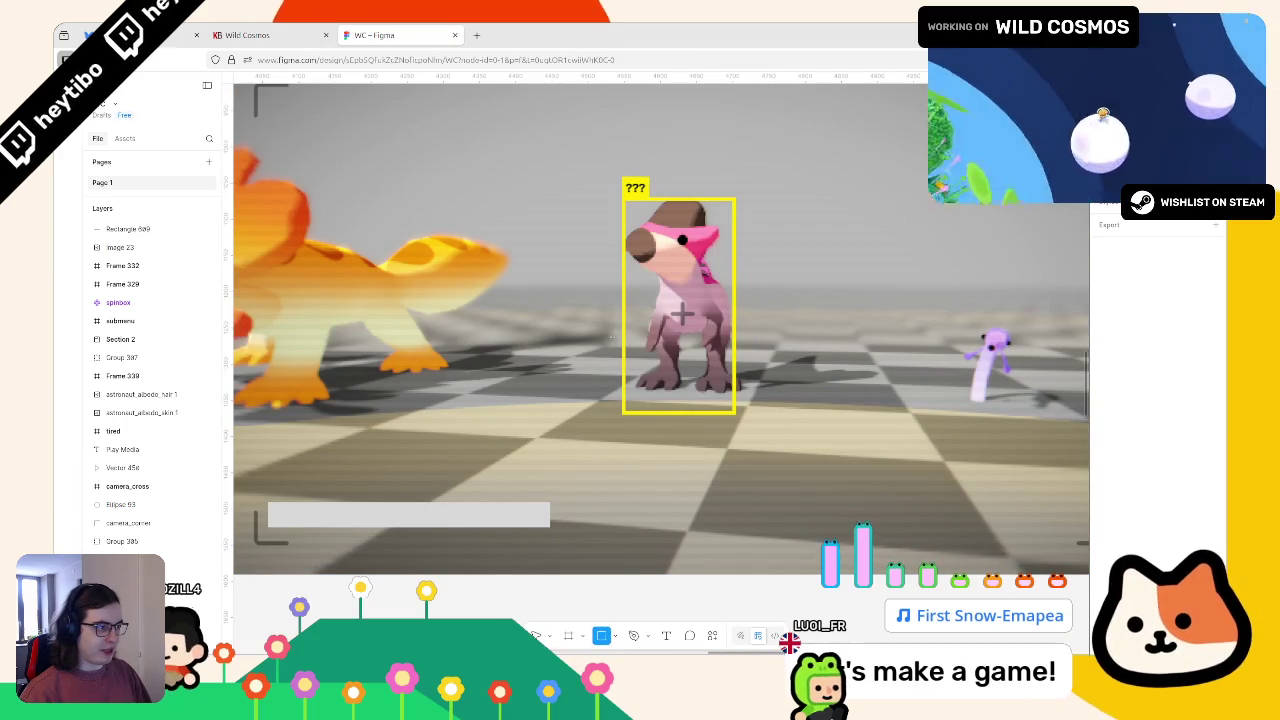
mouse_move(622, 199)
mouse_down()
mouse_move(680, 292)
mouse_move(746, 342)
mouse_move(678, 380)
mouse_move(677, 420)
mouse_move(684, 243)
mouse_move(674, 467)
mouse_up()
key(ctrl+z)
key(Delete)
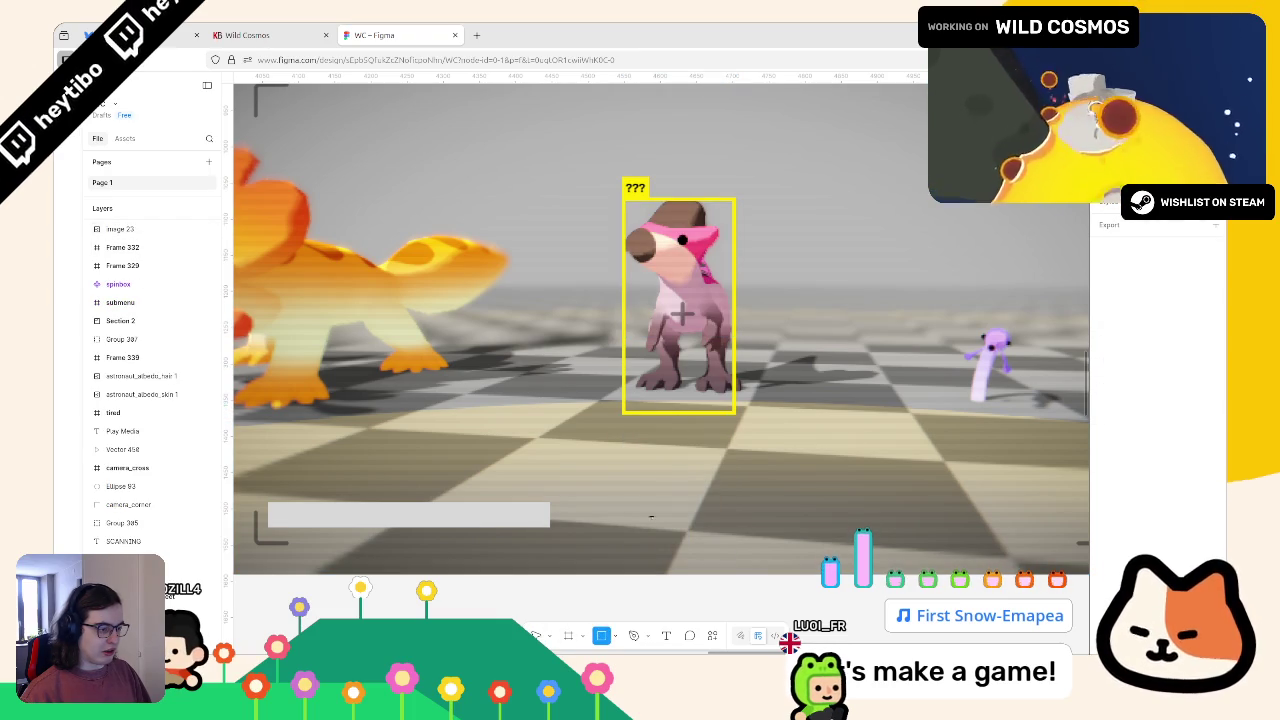
Draw a grey progress bar below the frame plus a 47-wide copy filled with the frame's yellow.
drag(622, 420, 727, 444)
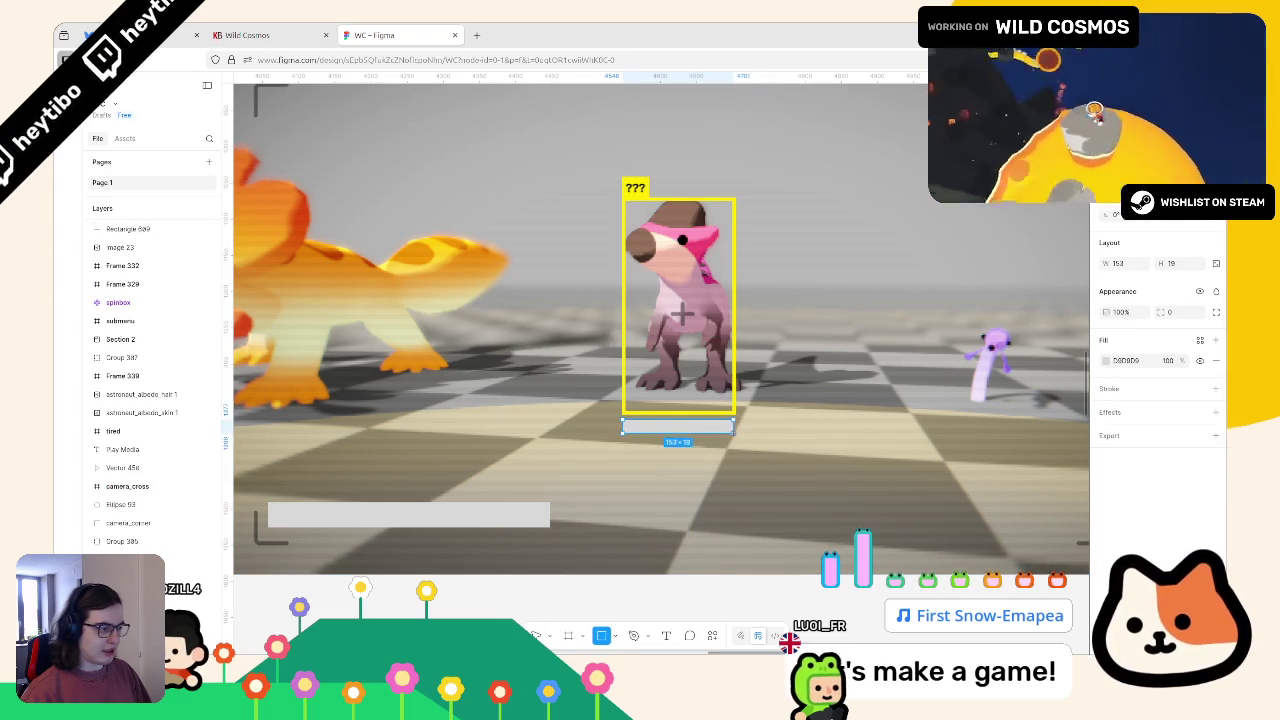
drag(617, 422, 732, 438)
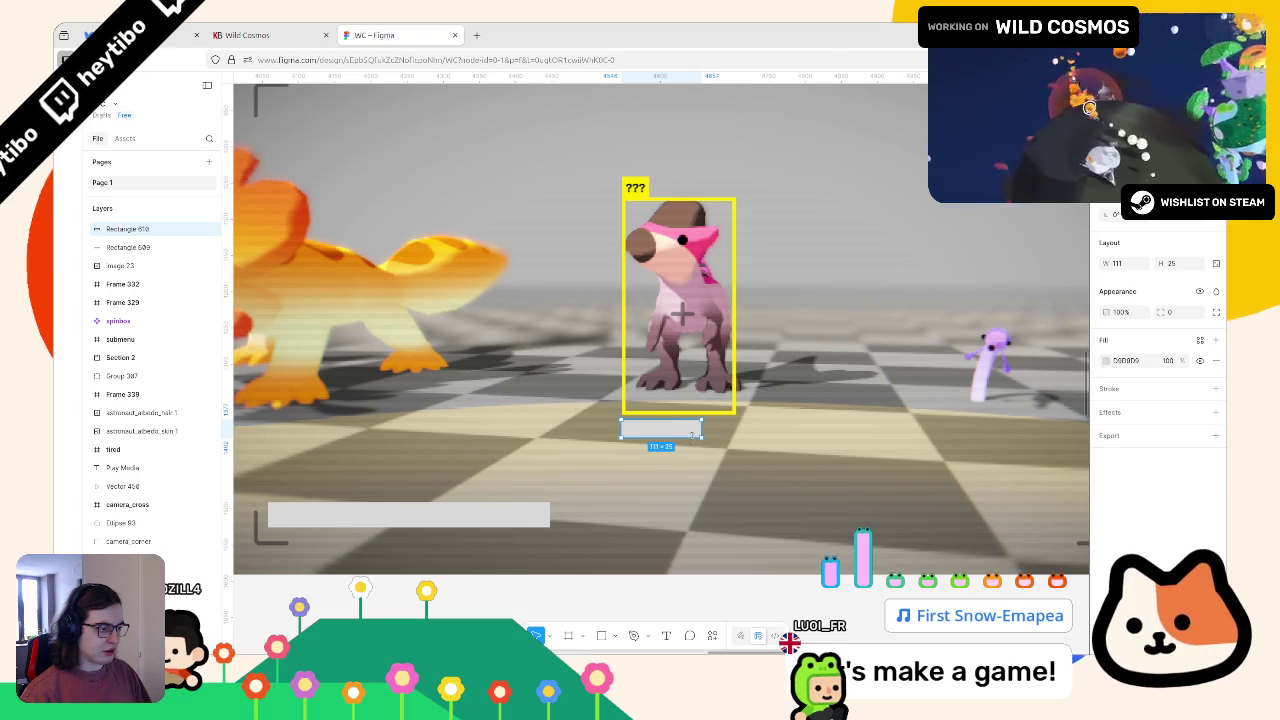
key(ctrl+d)
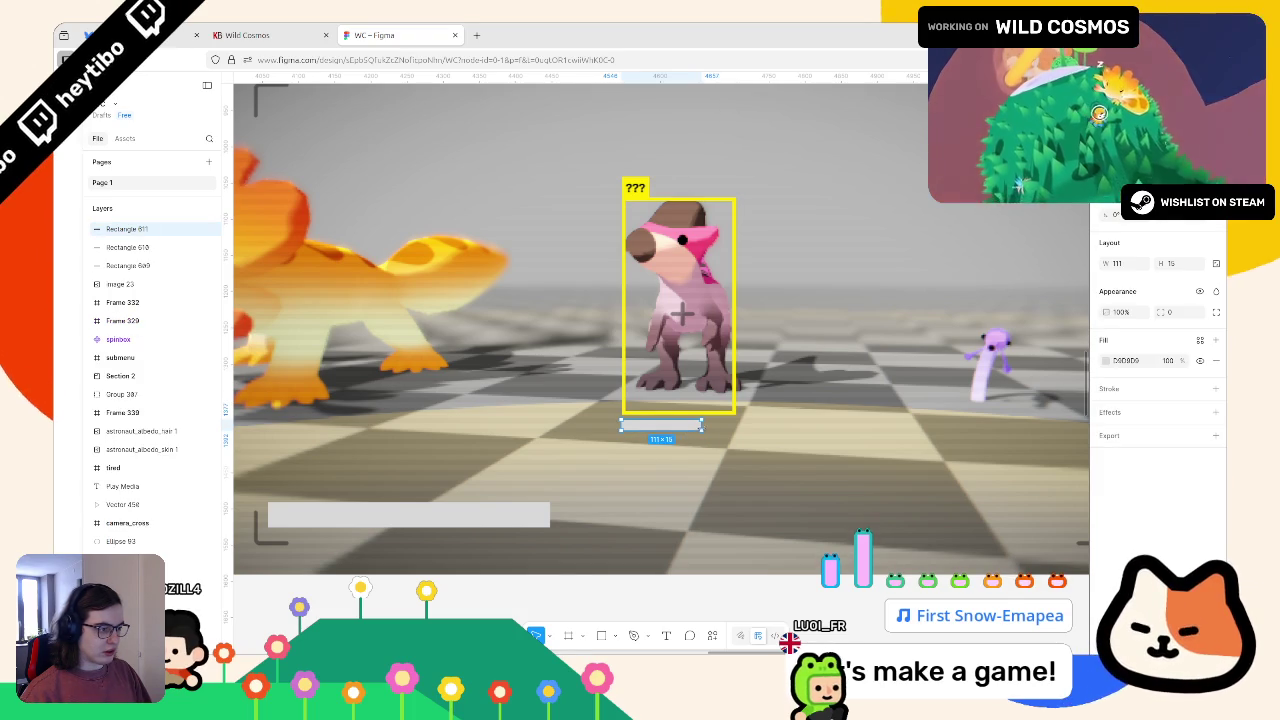
drag(655, 425, 656, 425)
click(1106, 362)
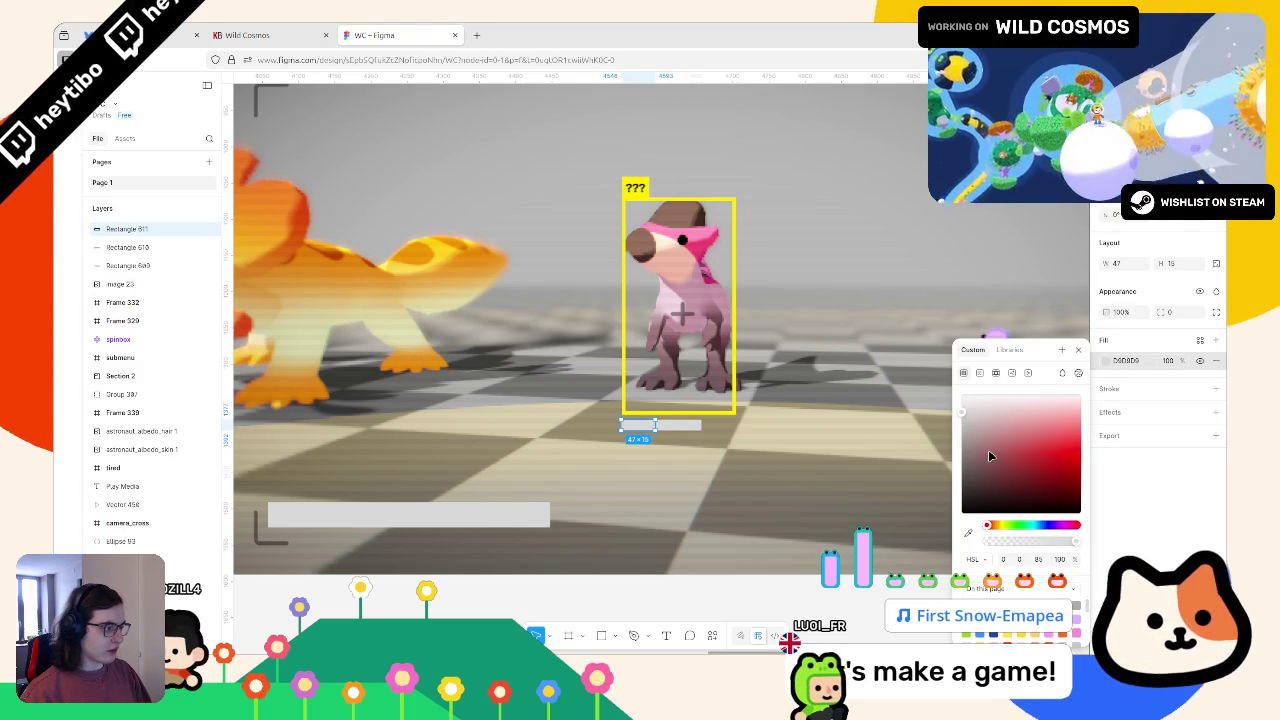
click(968, 534)
scroll(678, 423, up, 3)
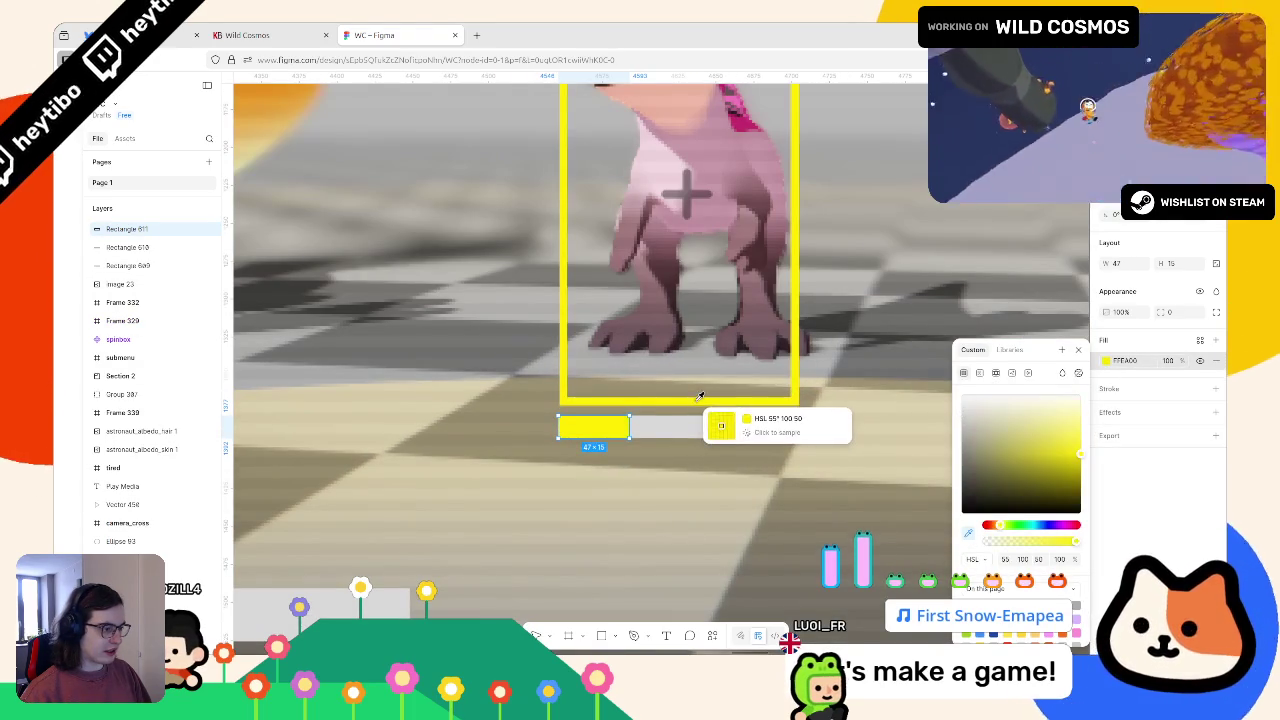
click(695, 401)
Give the background bar a 2-px border, remove its fill, and make its outline yellow.
click(691, 425)
click(1107, 392)
click(1106, 410)
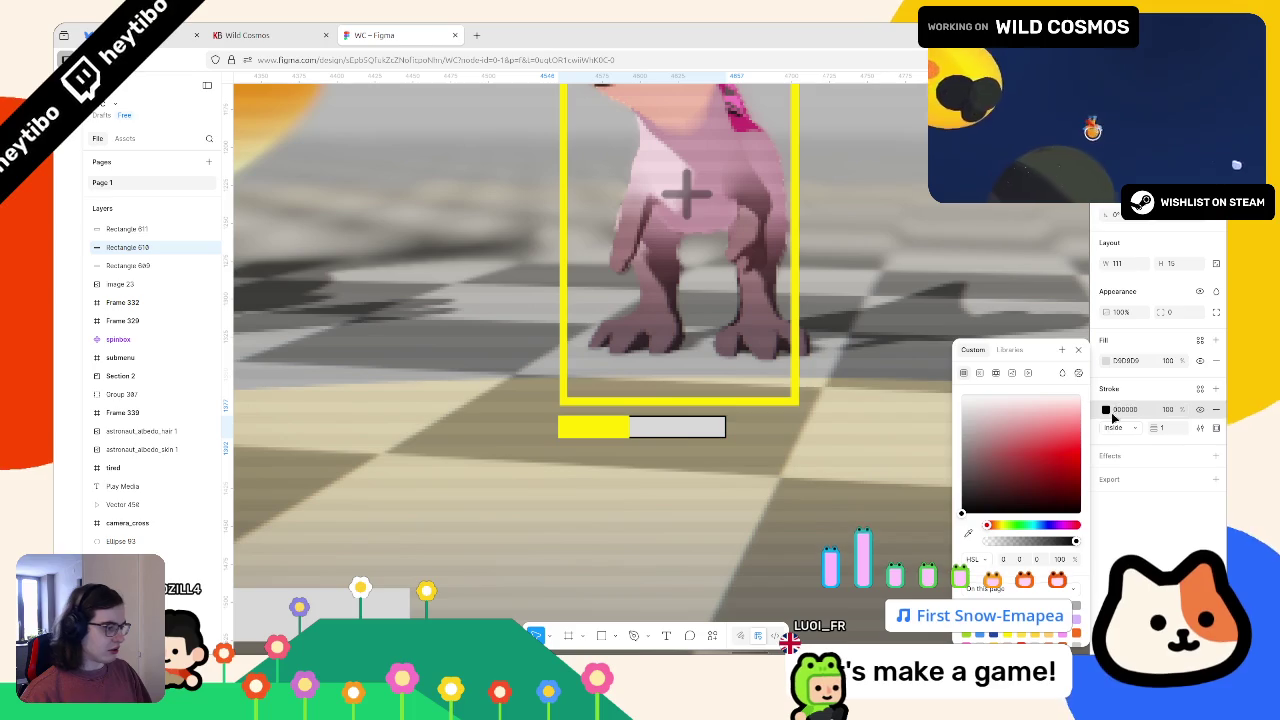
drag(1159, 427, 1165, 427)
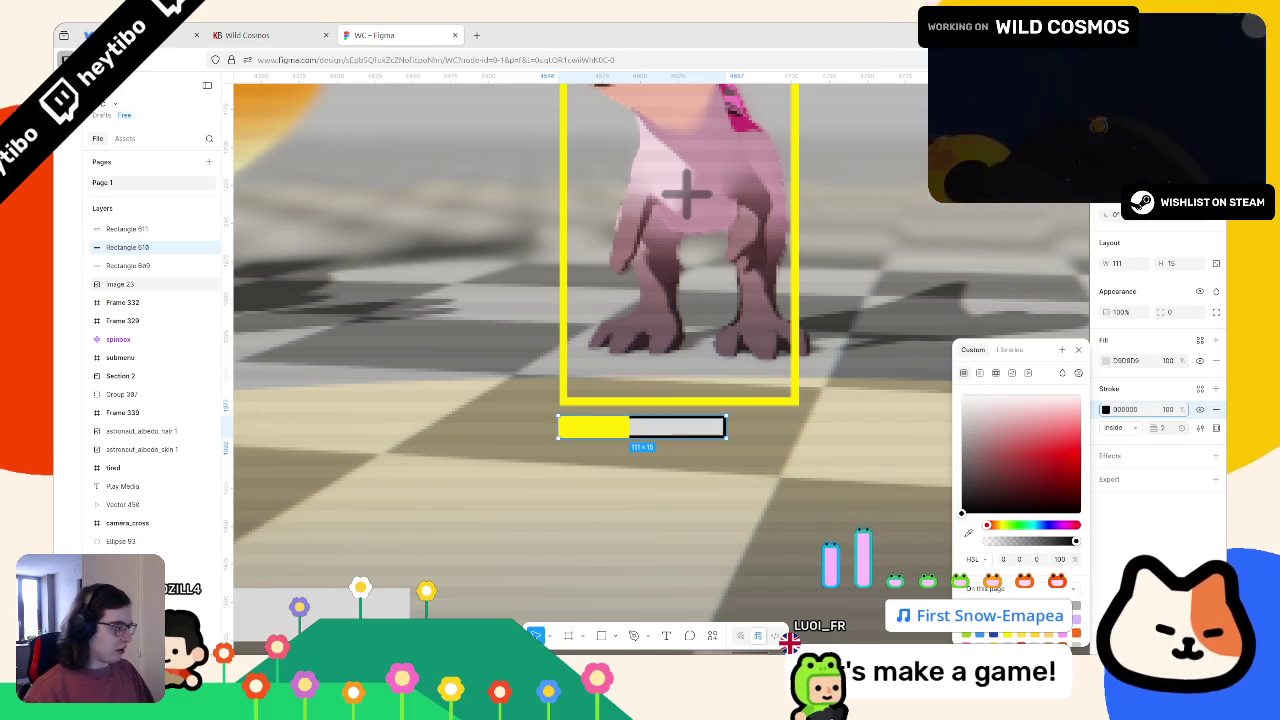
click(1216, 360)
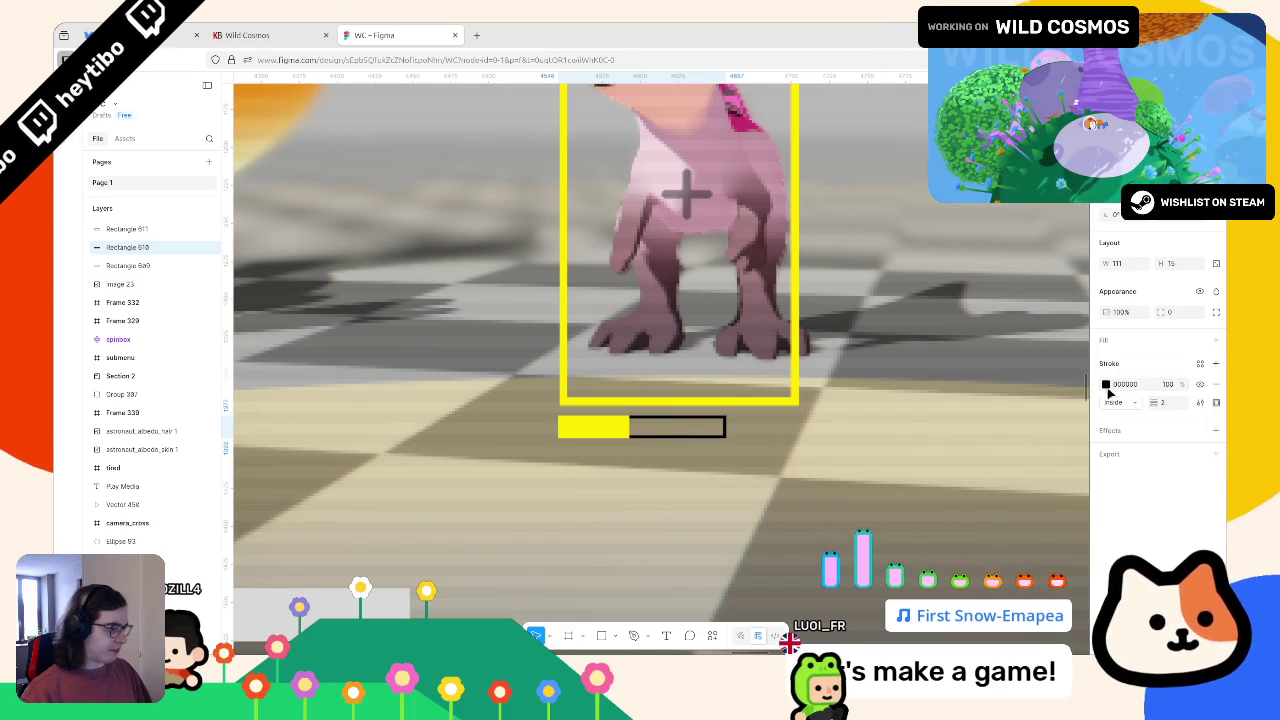
click(1106, 387)
click(967, 533)
click(594, 427)
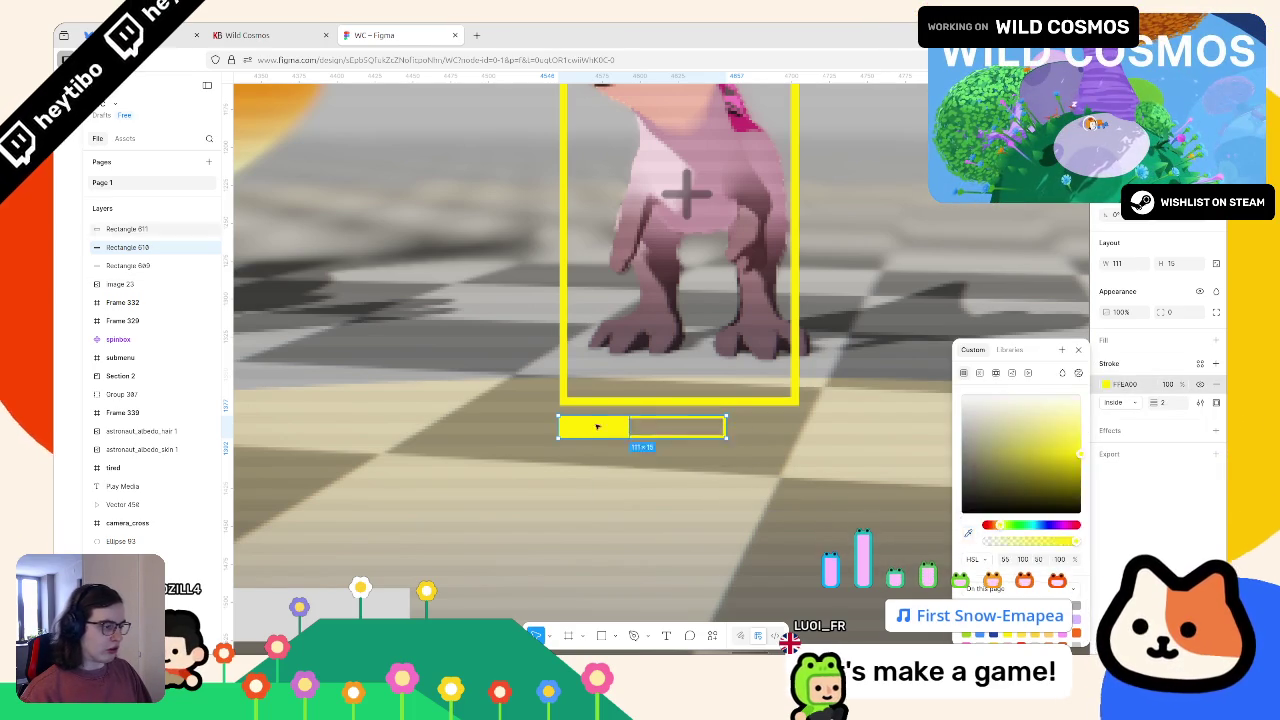
click(714, 457)
Select the small yellow progress fill and review its colour options.
scroll(714, 472, down, 3)
scroll(714, 472, down, 5)
scroll(700, 455, up, 5)
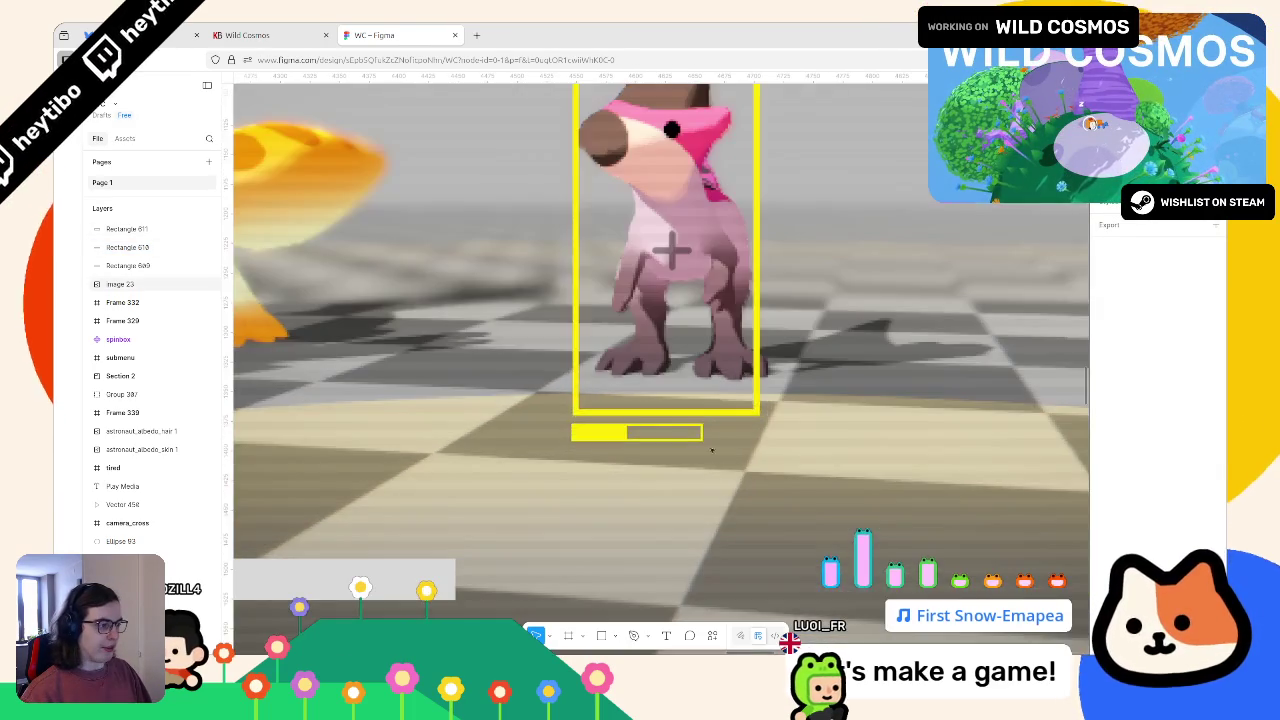
scroll(684, 438, down, 2)
scroll(684, 438, up, 2)
click(645, 428)
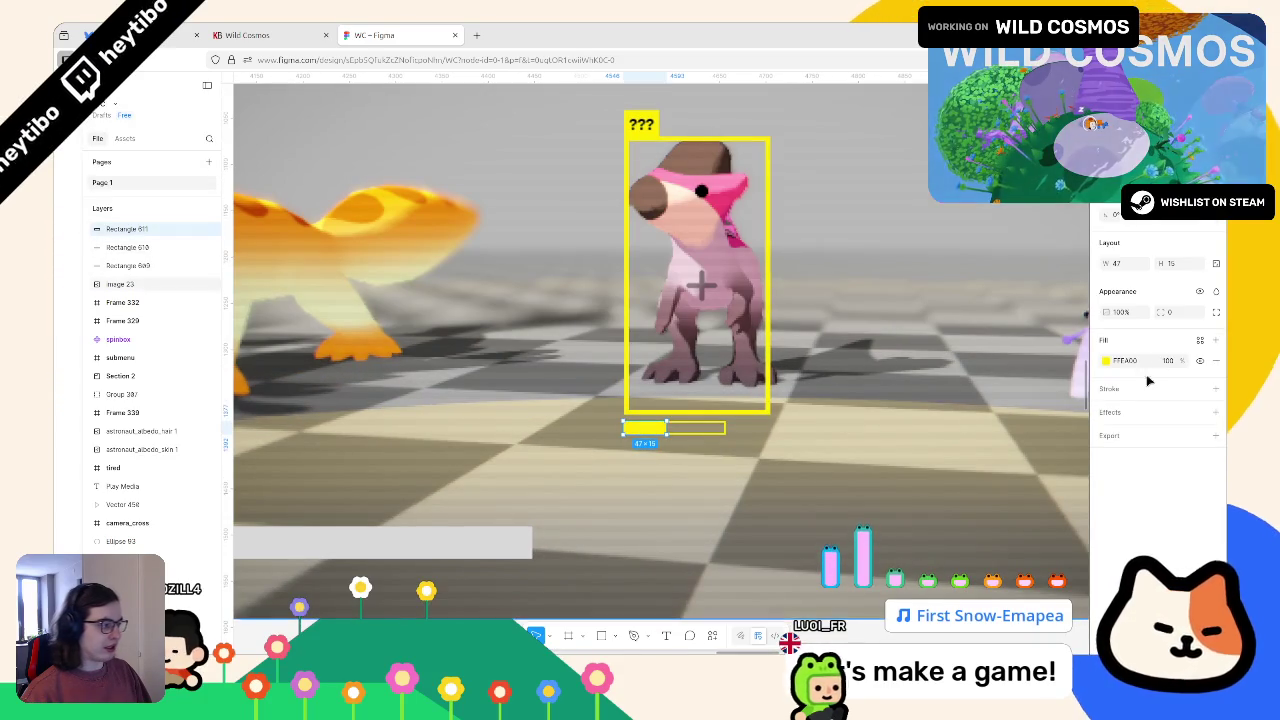
click(1105, 363)
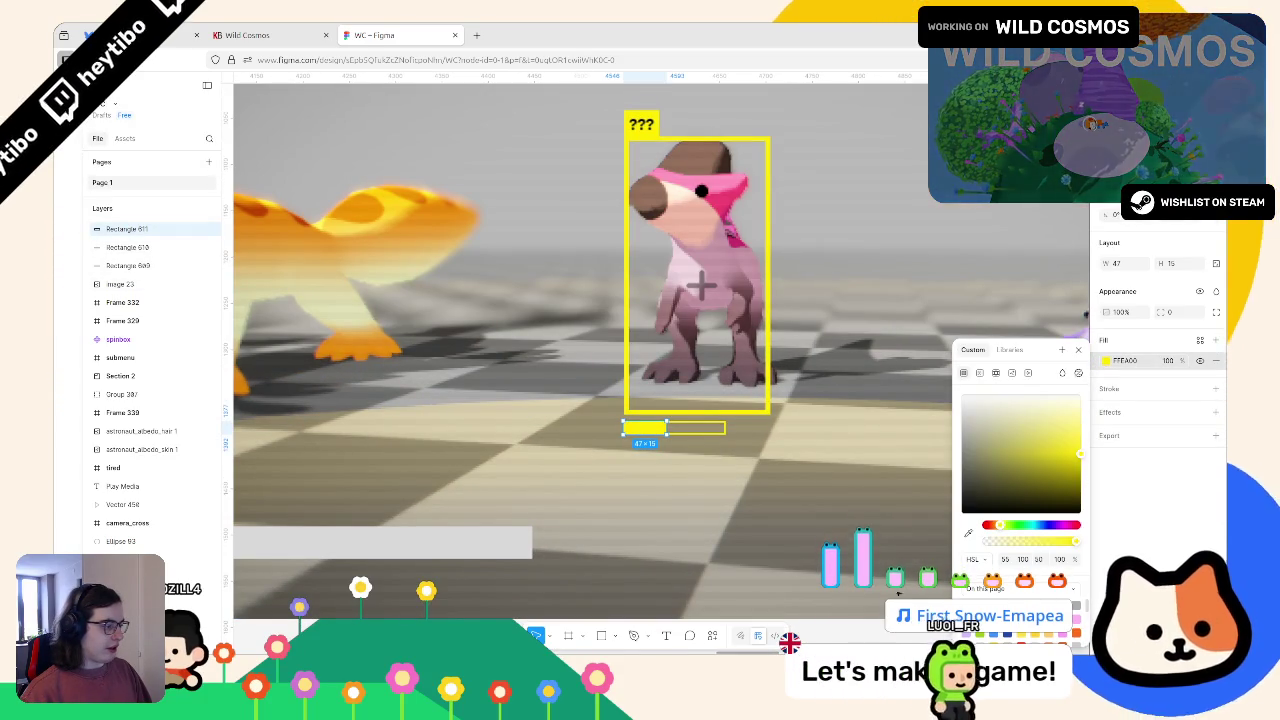
click(663, 452)
Add a 'Scan Progress' label beneath the bar, then run the game in Godot.
key(t)
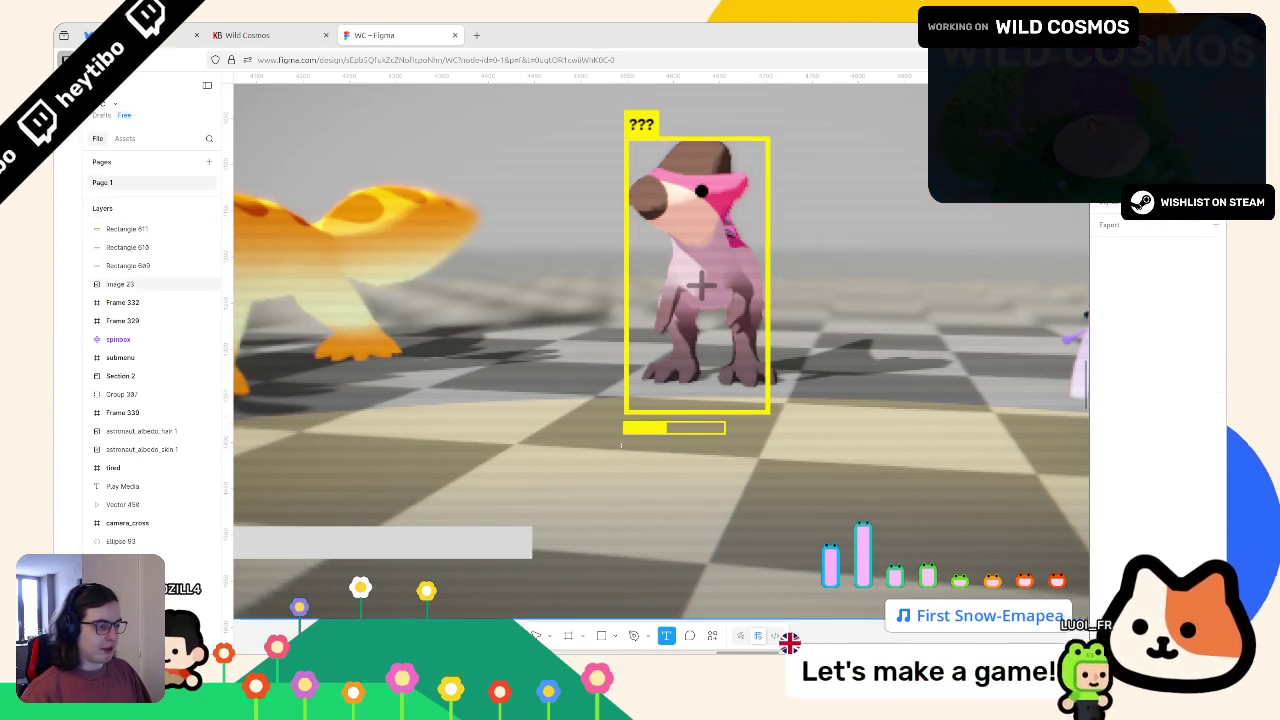
click(622, 448)
text(Scan Progress)
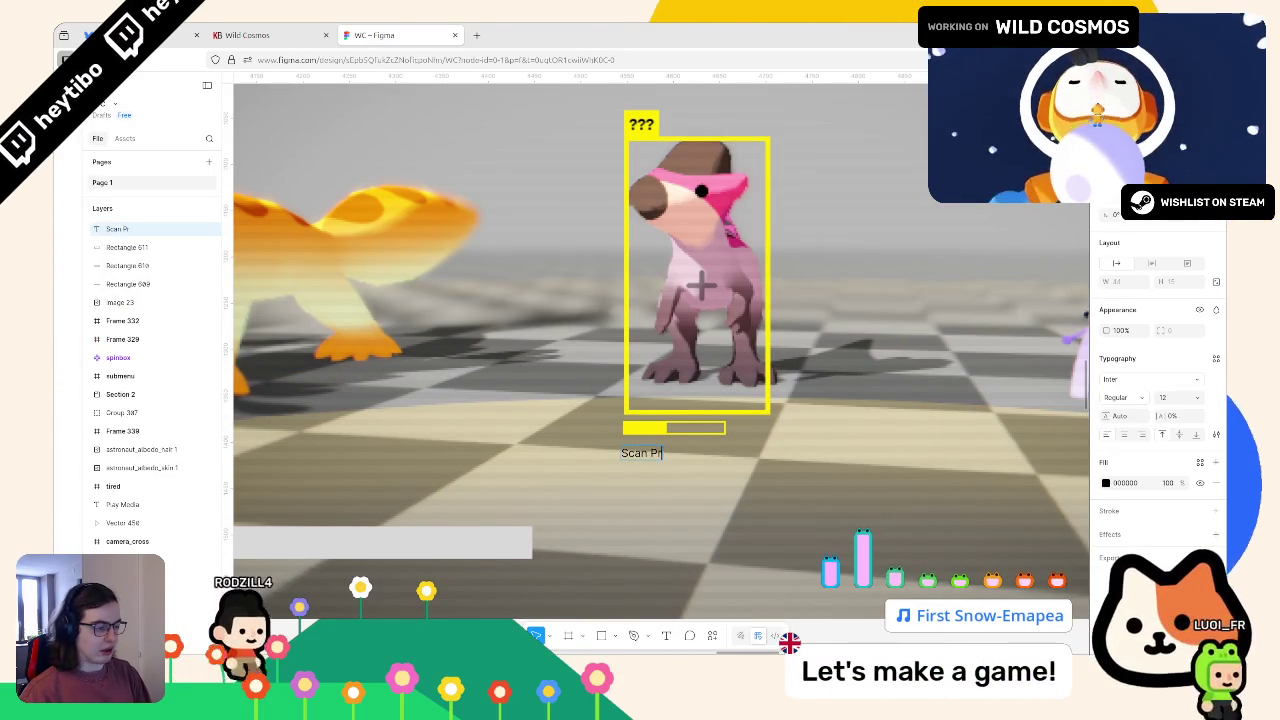
key(alt+Tab)
key(F6)
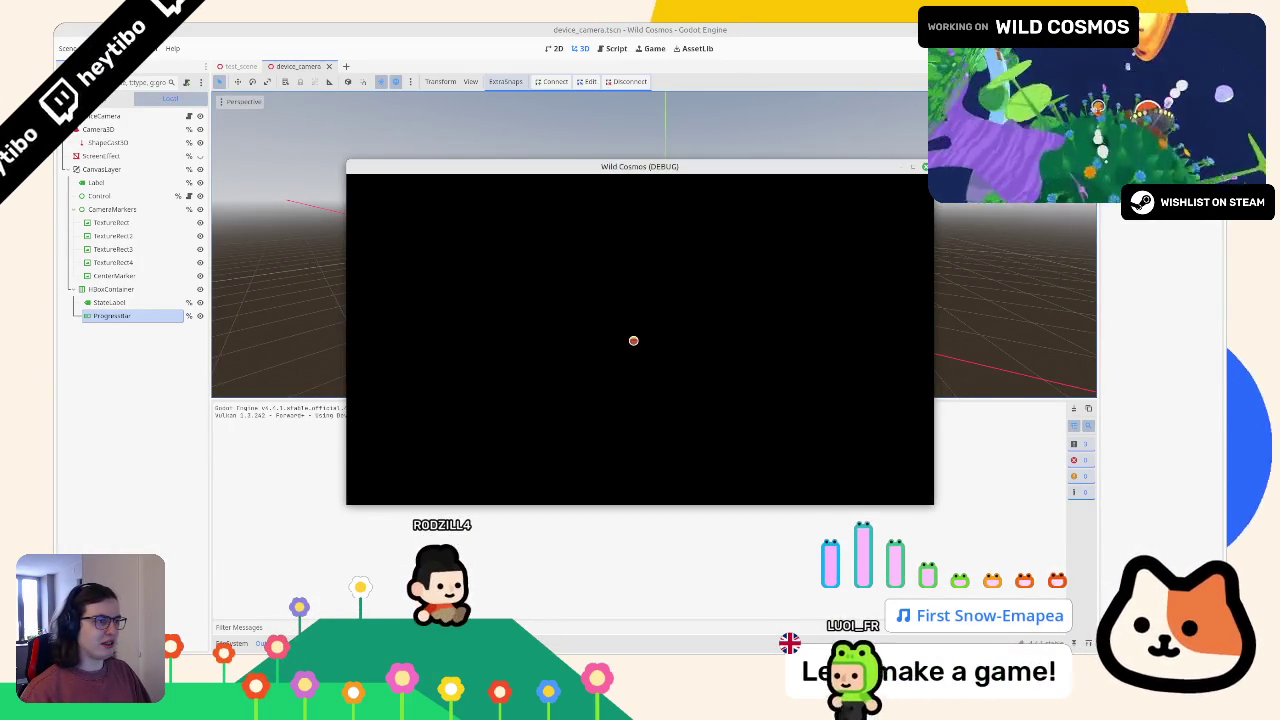
Open the in-game scan view, then stop the game and return to the Figma mock-up.
key(Tab)
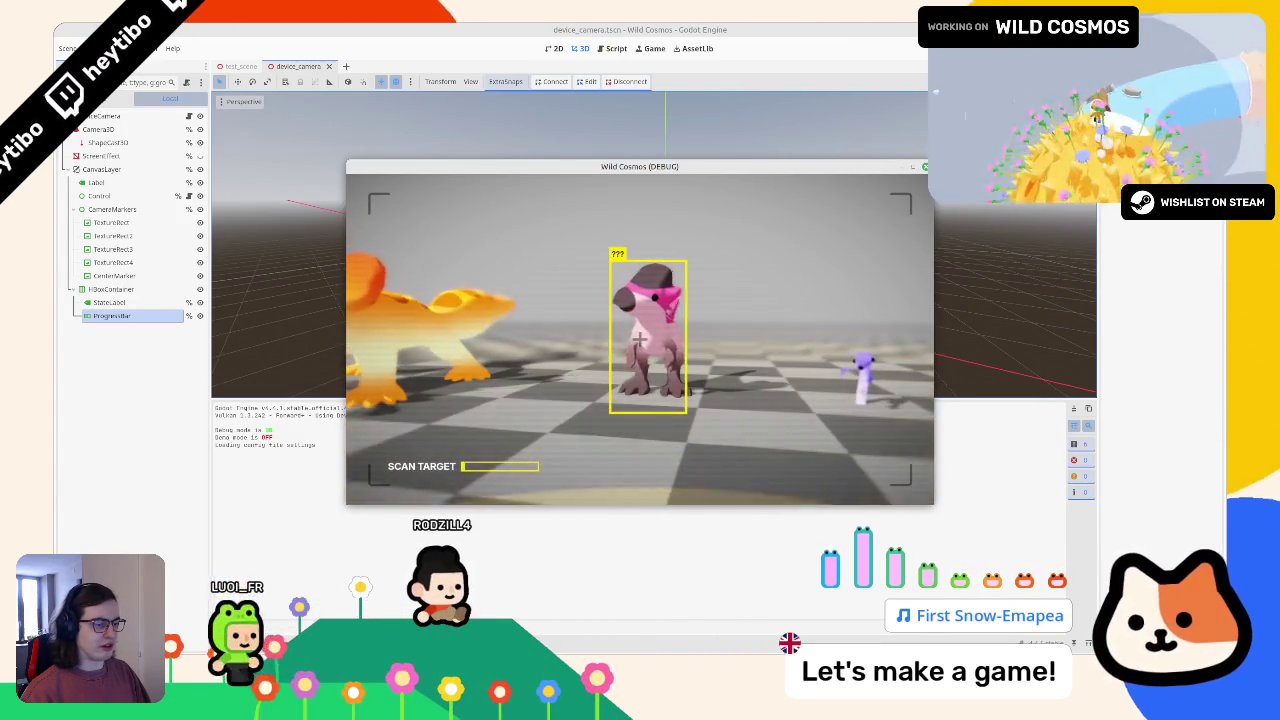
key(F8)
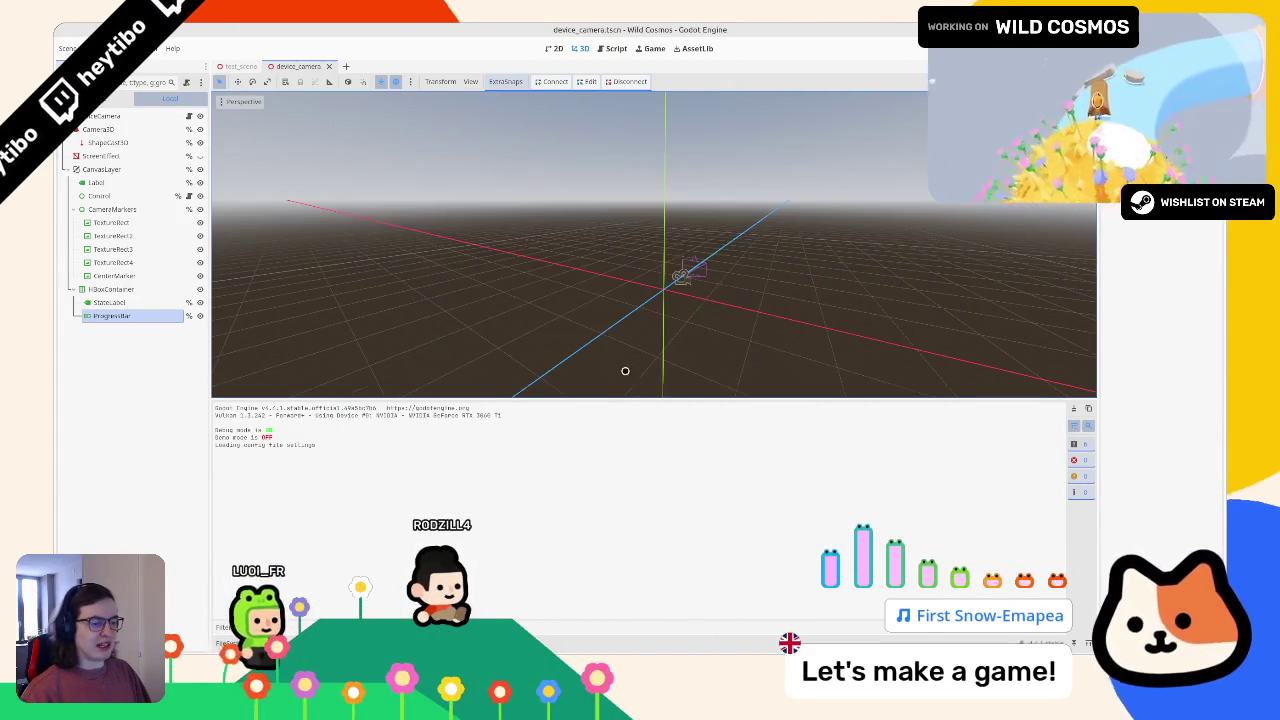
key(alt+Tab)
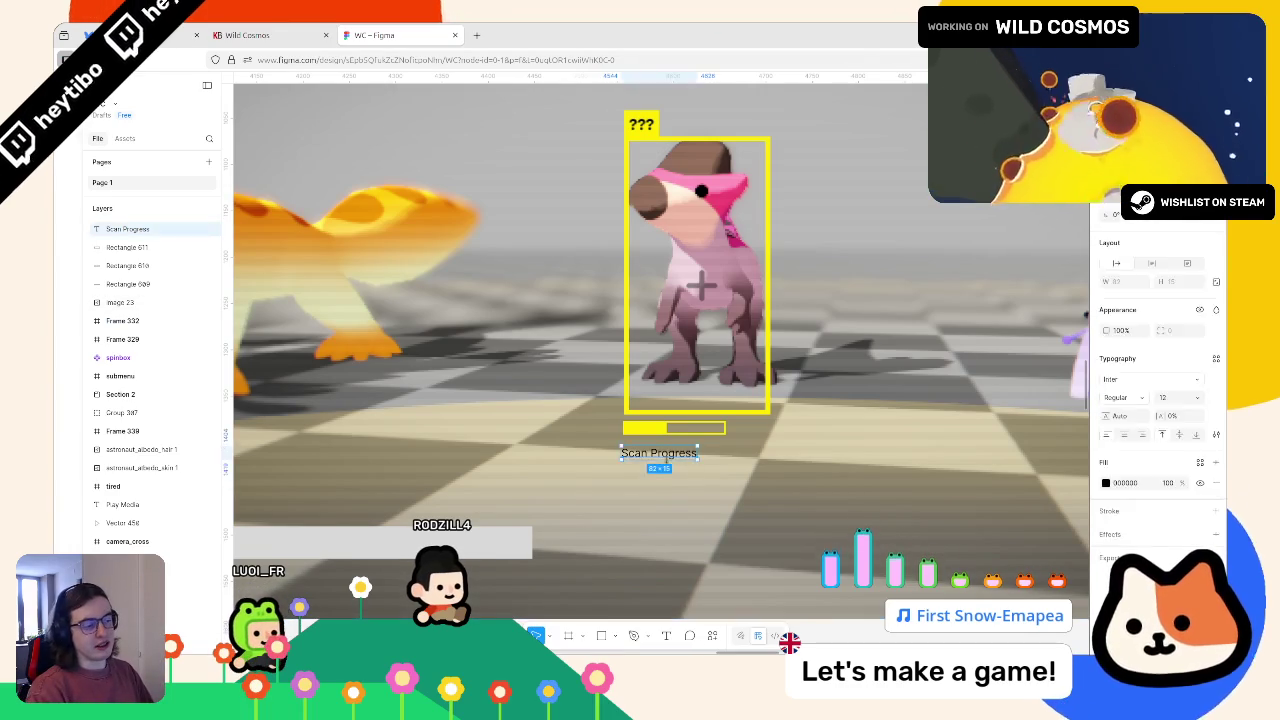
Delete the Scan Progress label and paste a semi-transparent yellow rectangle over the target box.
key(Delete)
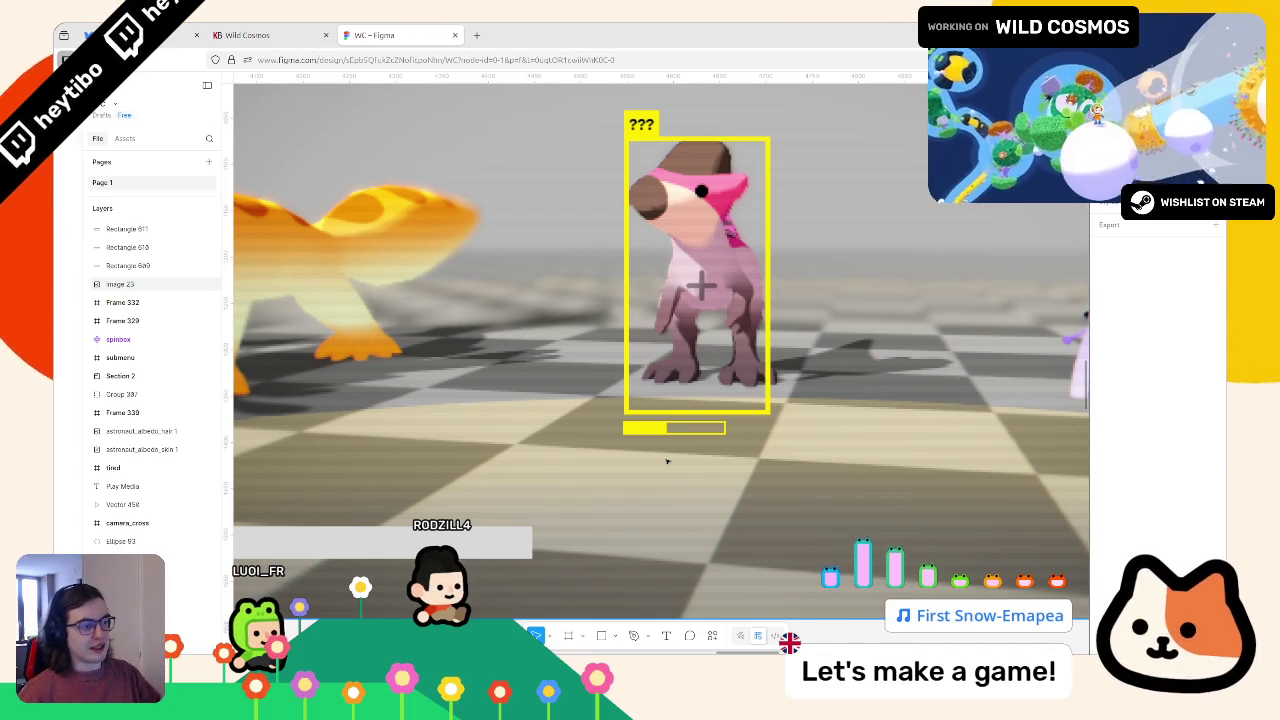
key(ctrl+v)
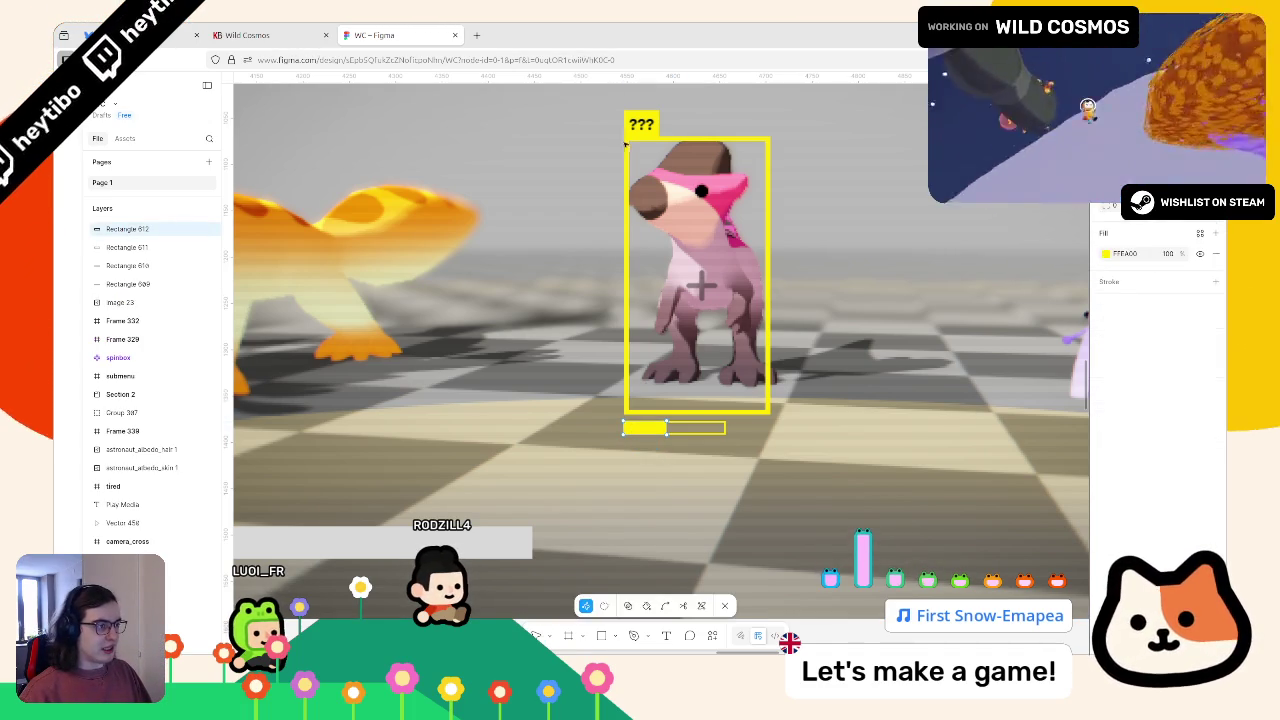
mouse_move(657, 403)
mouse_down()
mouse_move(618, 142)
mouse_move(773, 246)
mouse_move(725, 296)
mouse_move(699, 409)
mouse_up()
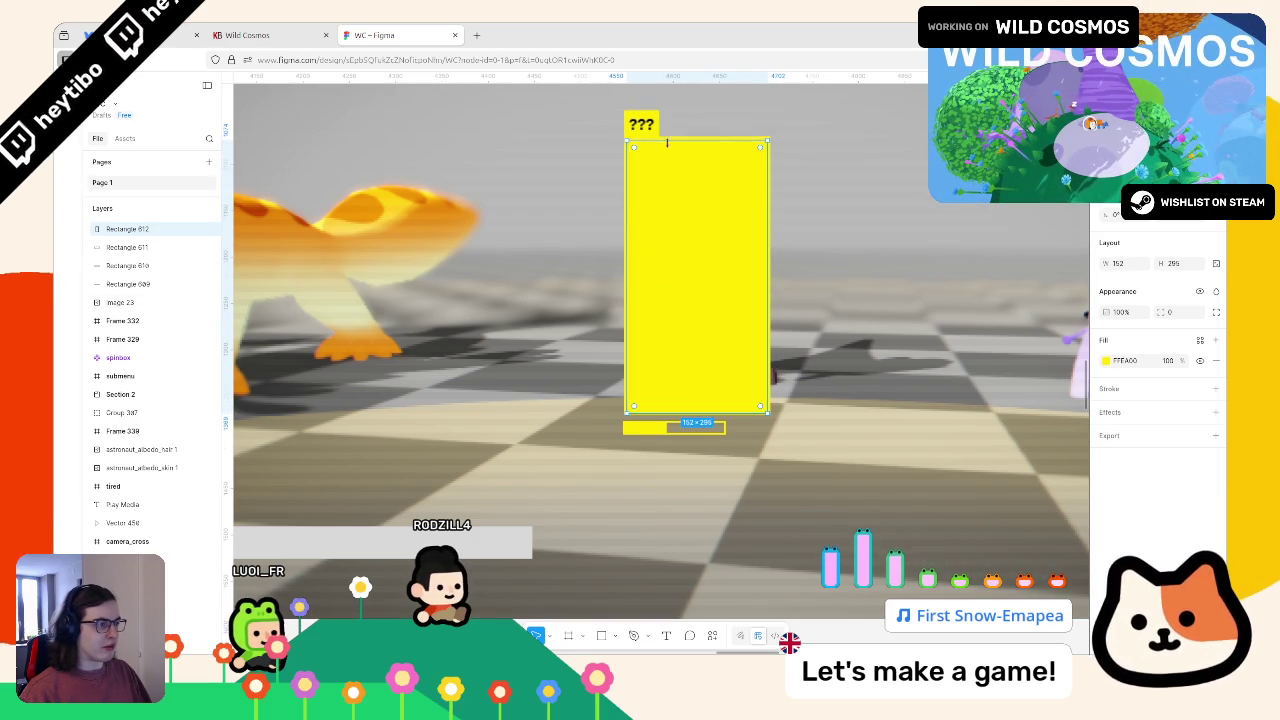
mouse_move(667, 143)
mouse_down()
mouse_move(667, 415)
mouse_move(667, 136)
mouse_move(667, 290)
mouse_up()
click(1105, 361)
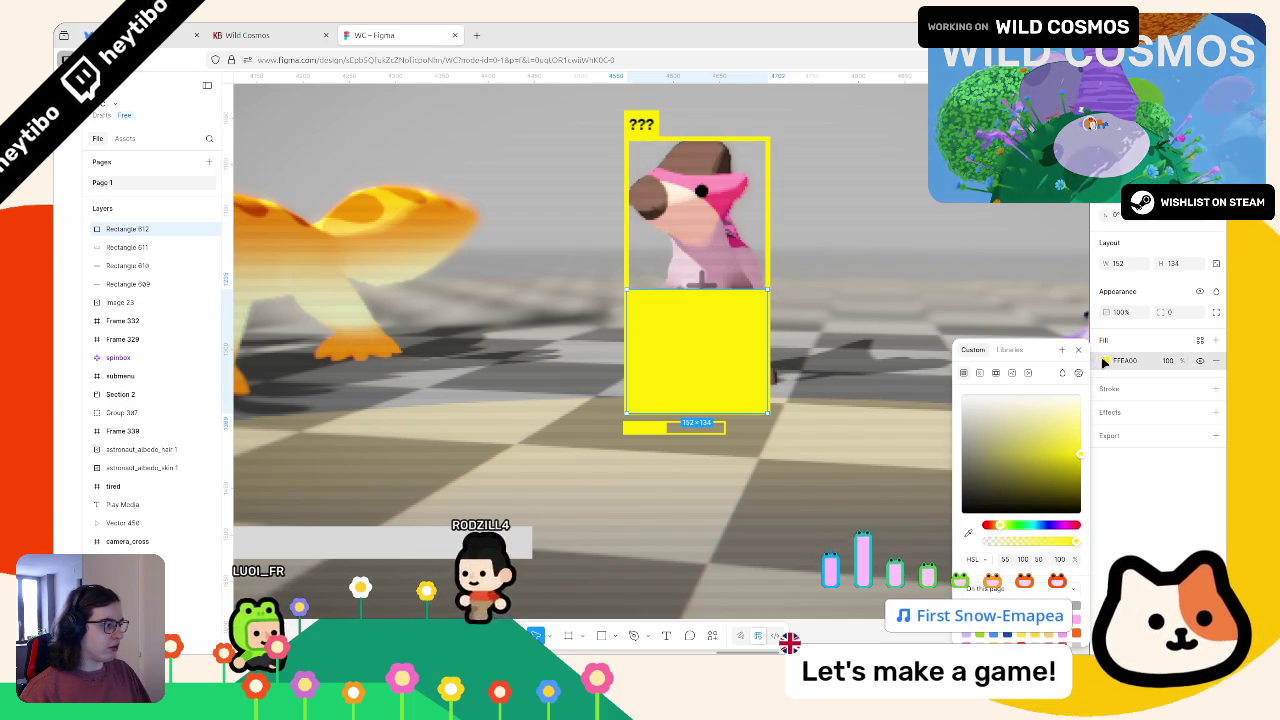
drag(1076, 541, 1048, 541)
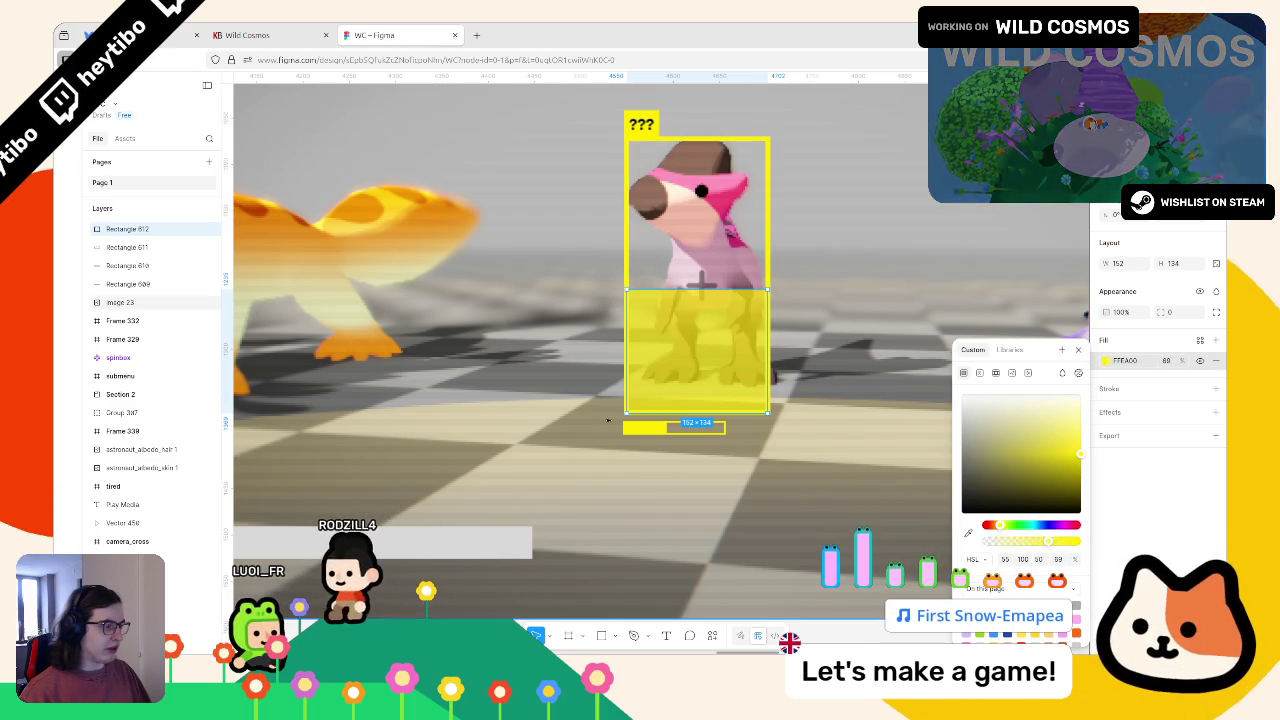
Delete the small yellow progress fill and resize the translucent rectangle from its top edge.
click(650, 430)
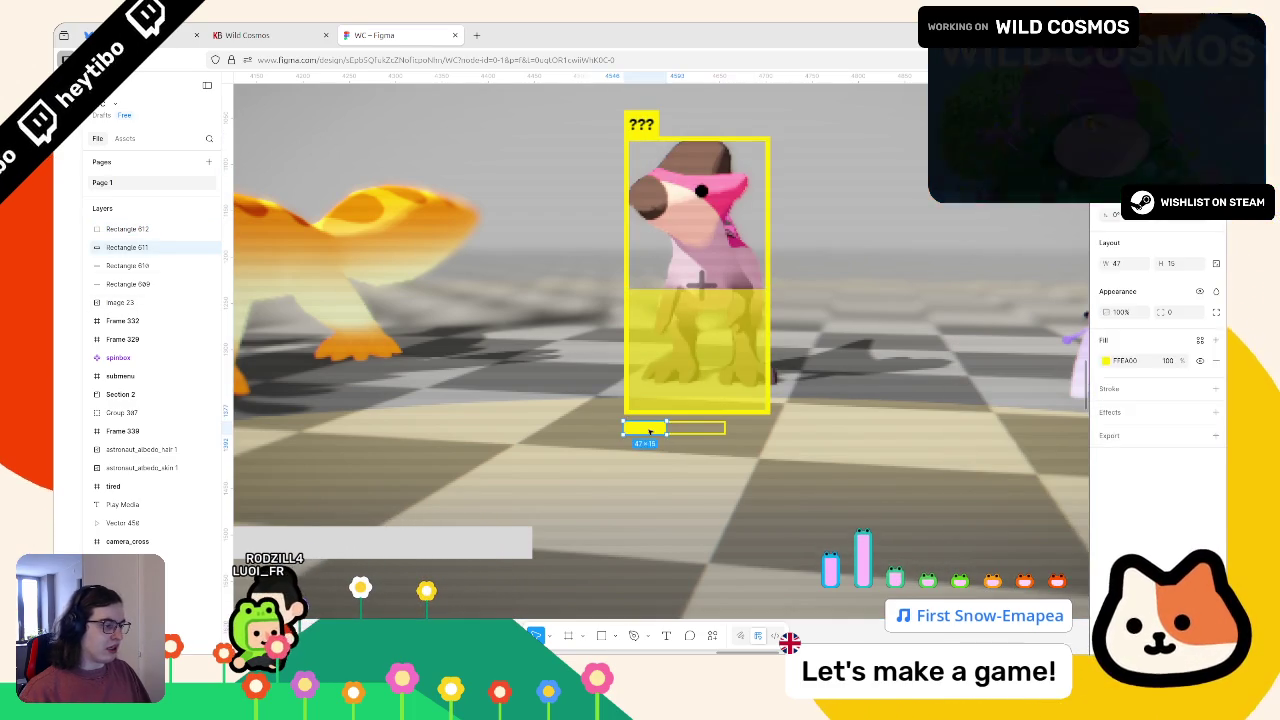
key(Delete)
double_click(660, 428)
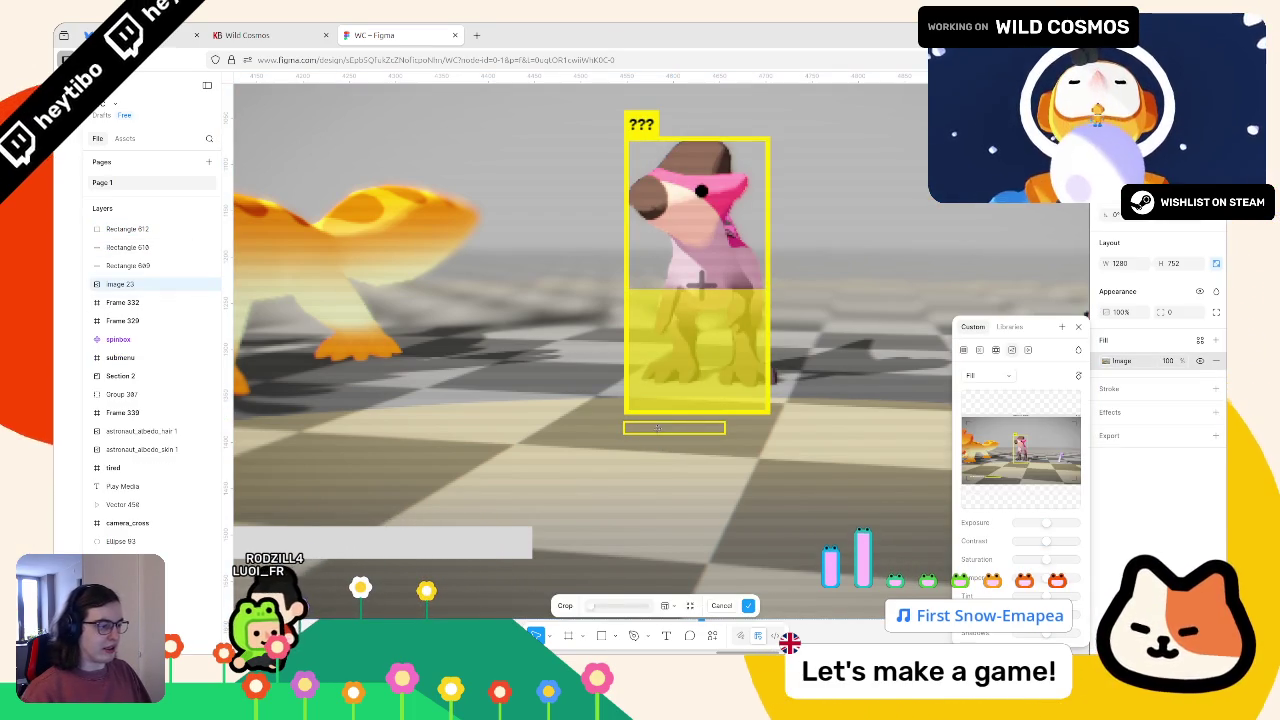
key(Escape)
click(690, 295)
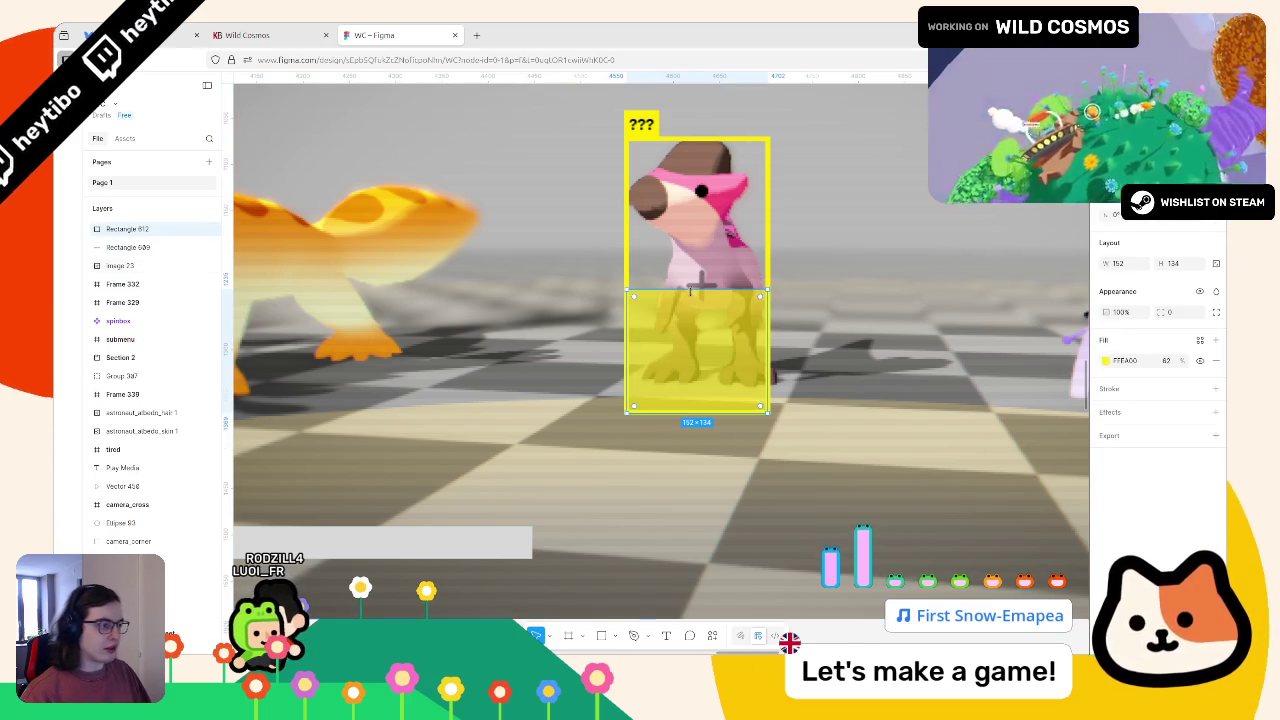
mouse_move(690, 291)
mouse_down()
mouse_move(682, 398)
mouse_move(690, 138)
mouse_up()
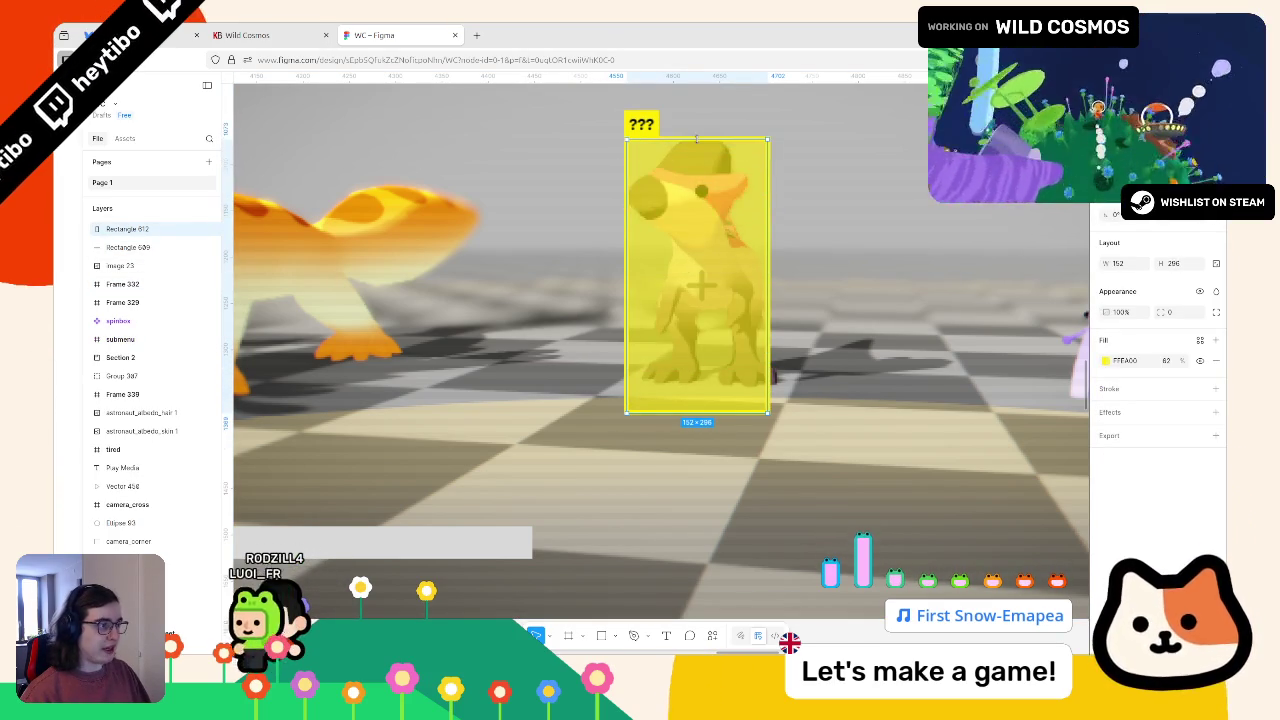
Shorten the rectangle to 152×174 over the box and change its fill to green 00FF1A at 72%.
click(1106, 360)
click(665, 153)
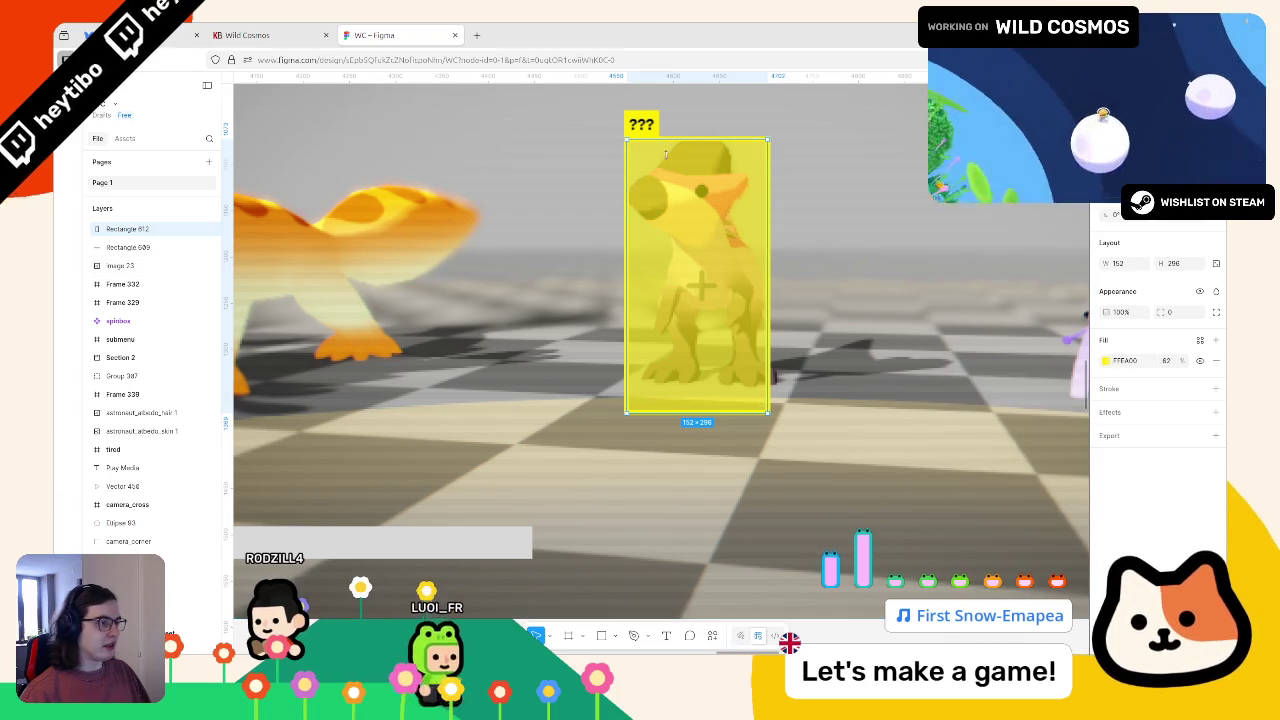
drag(665, 153, 666, 253)
click(1106, 360)
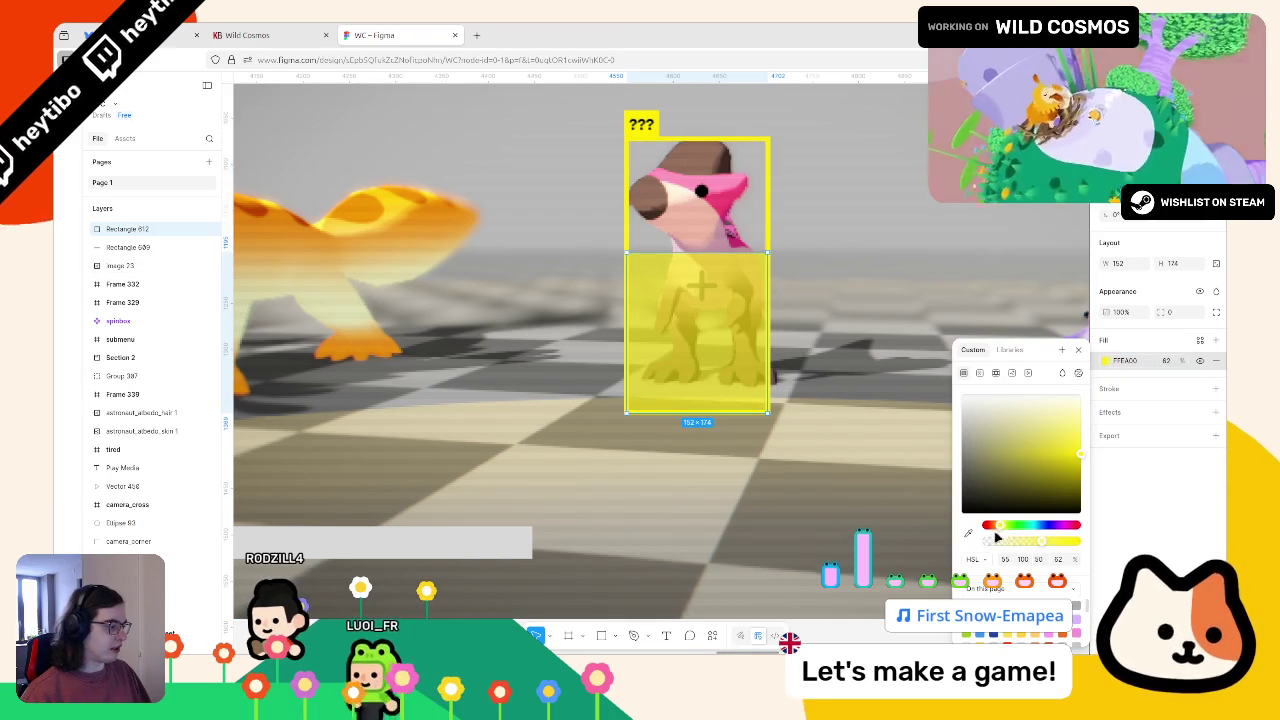
mouse_move(995, 527)
mouse_down()
mouse_move(984, 526)
mouse_move(1078, 540)
mouse_move(1051, 540)
mouse_up()
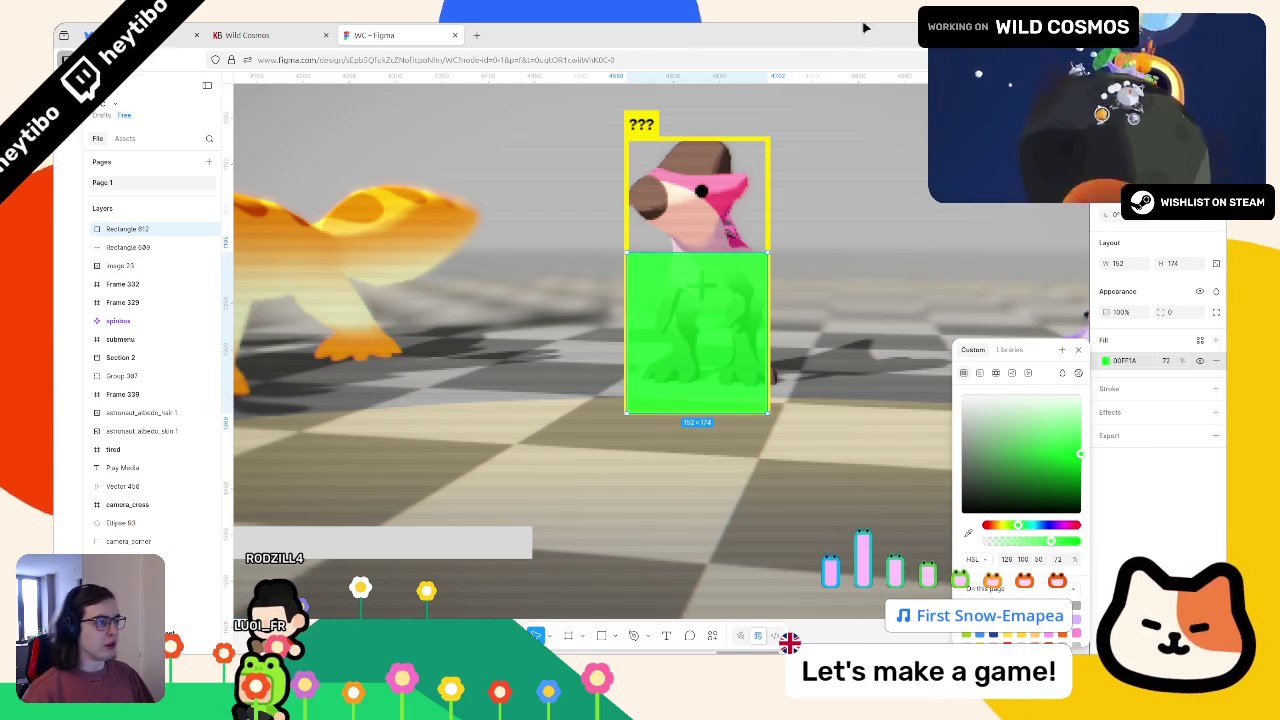
Try making the green rectangle slightly taller, then undo the change.
key(Escape)
scroll(638, 344, down, 5)
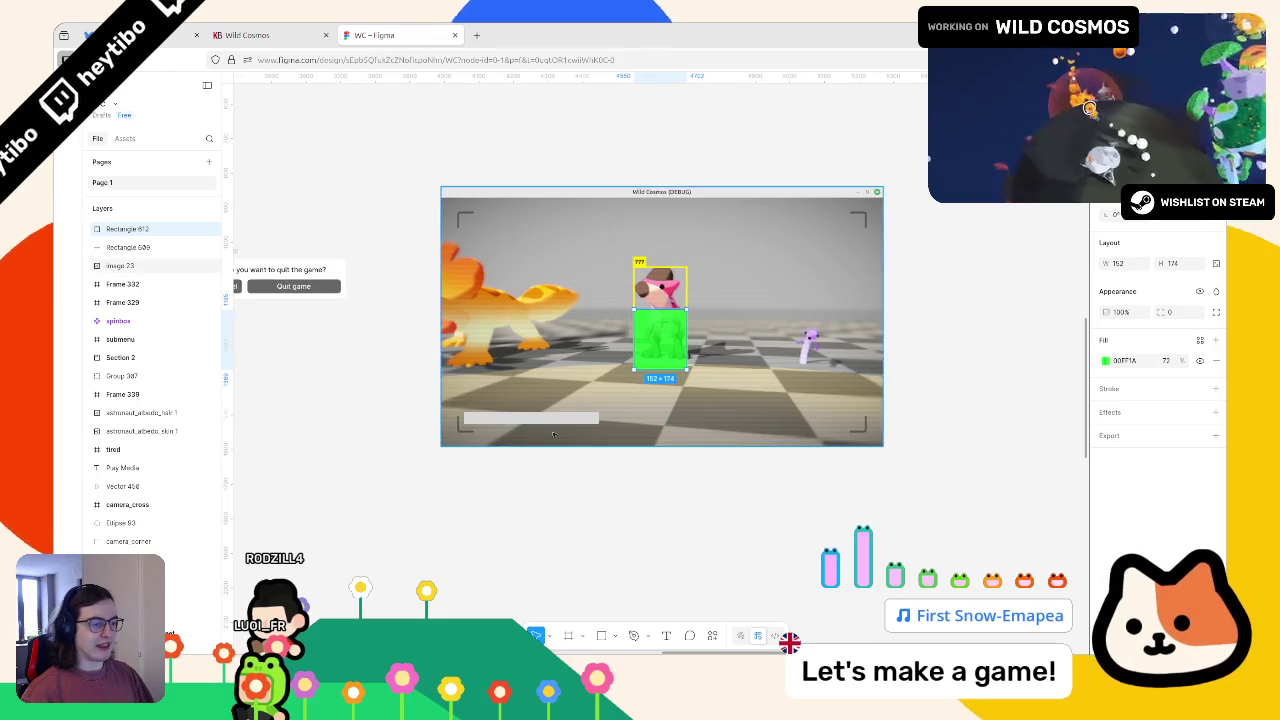
scroll(553, 433, up, 3)
scroll(517, 390, right, 2)
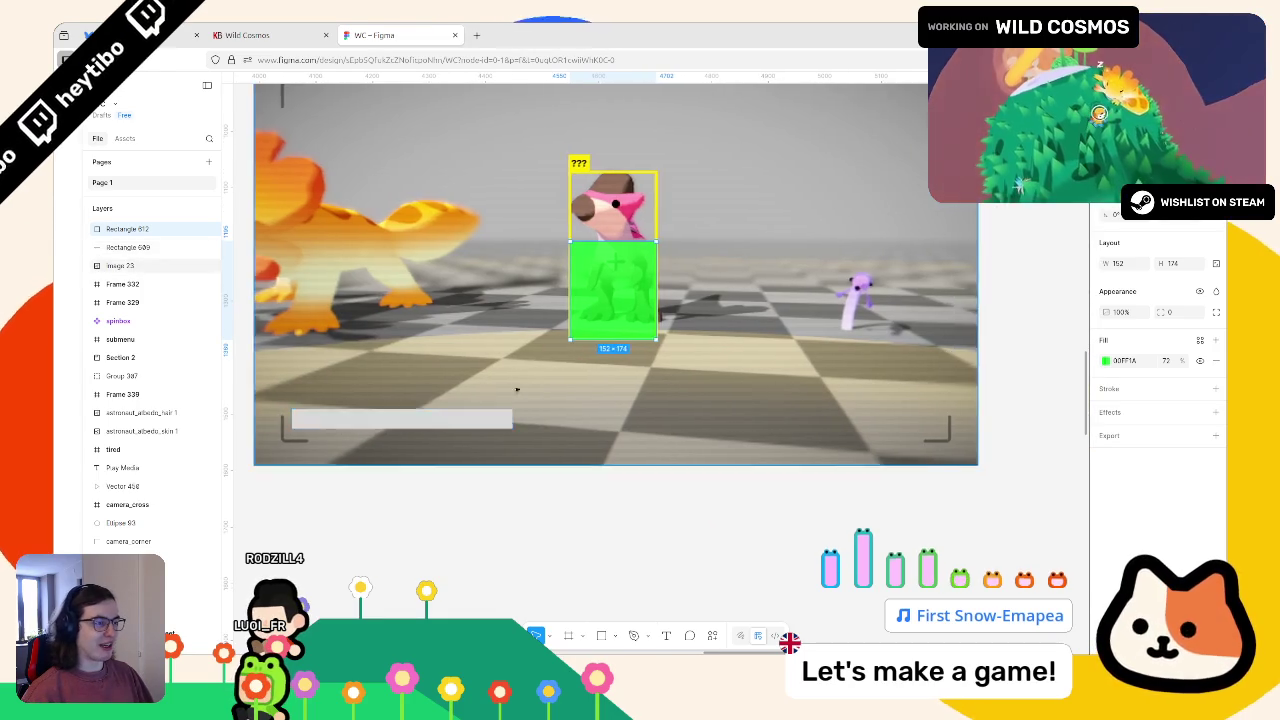
scroll(517, 390, up, 3)
mouse_move(613, 378)
mouse_down()
mouse_move(613, 458)
mouse_move(613, 376)
mouse_up()
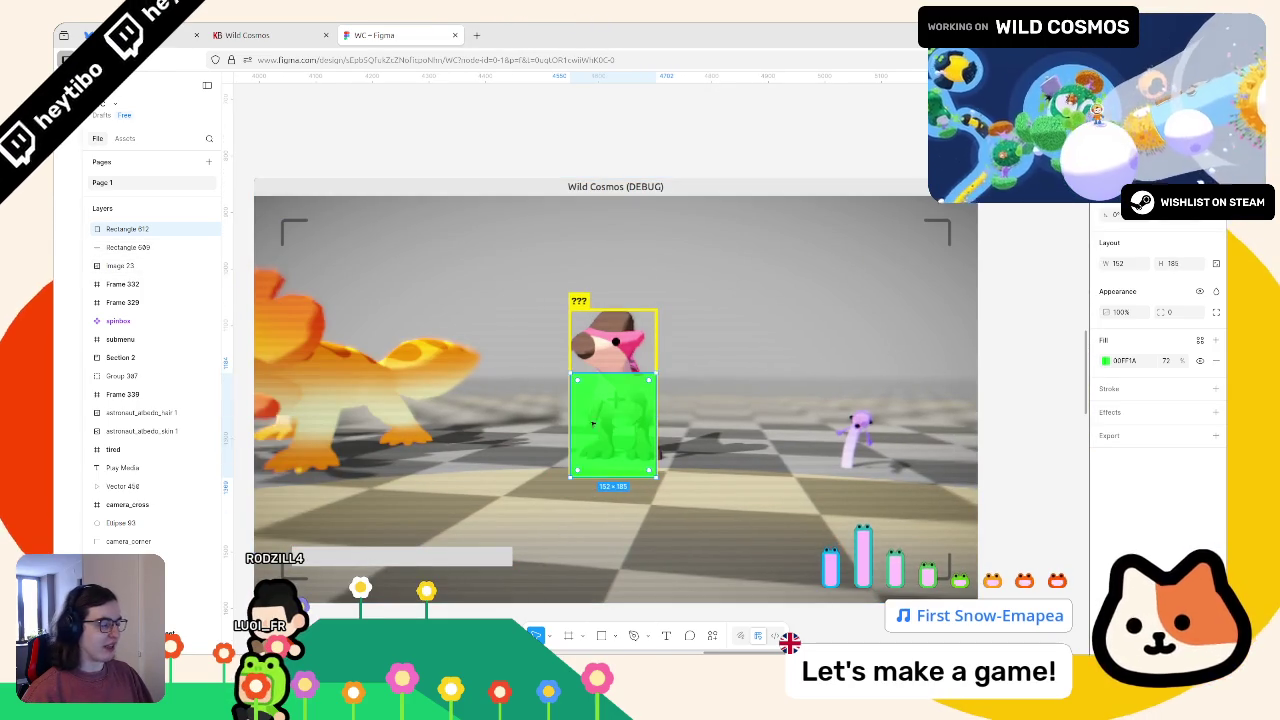
scroll(593, 424, up, 2)
key(ctrl+z)
Recolour the fill rectangle to sampled yellow FFEA00 at 43% and close the game window.
click(1106, 360)
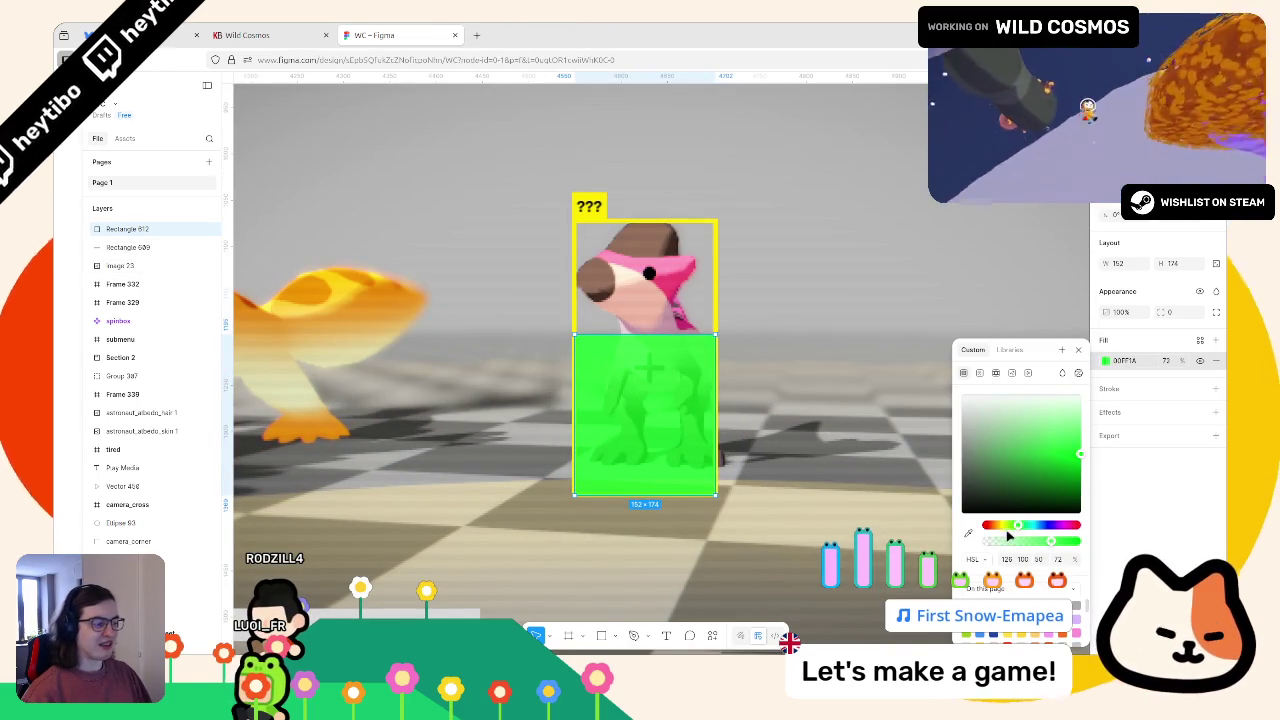
click(968, 533)
click(584, 222)
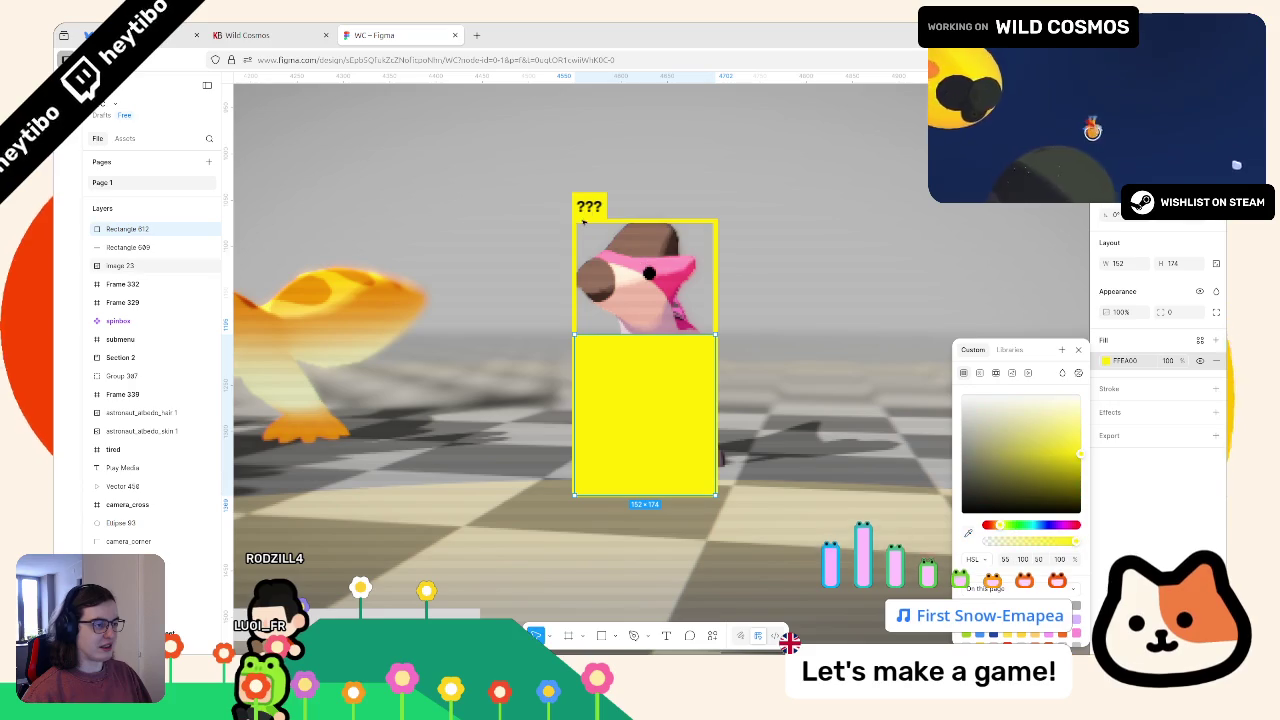
drag(1020, 524, 1050, 524)
key(ctrl+z)
drag(978, 540, 1027, 545)
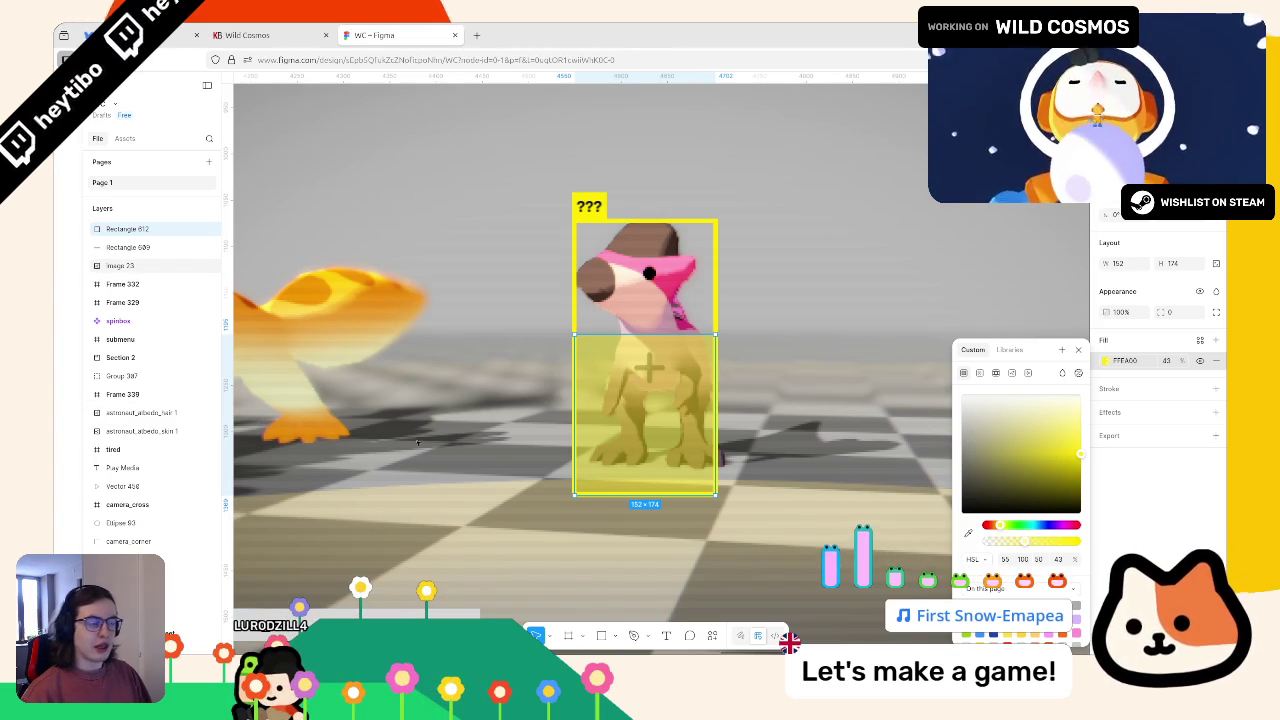
click(517, 380)
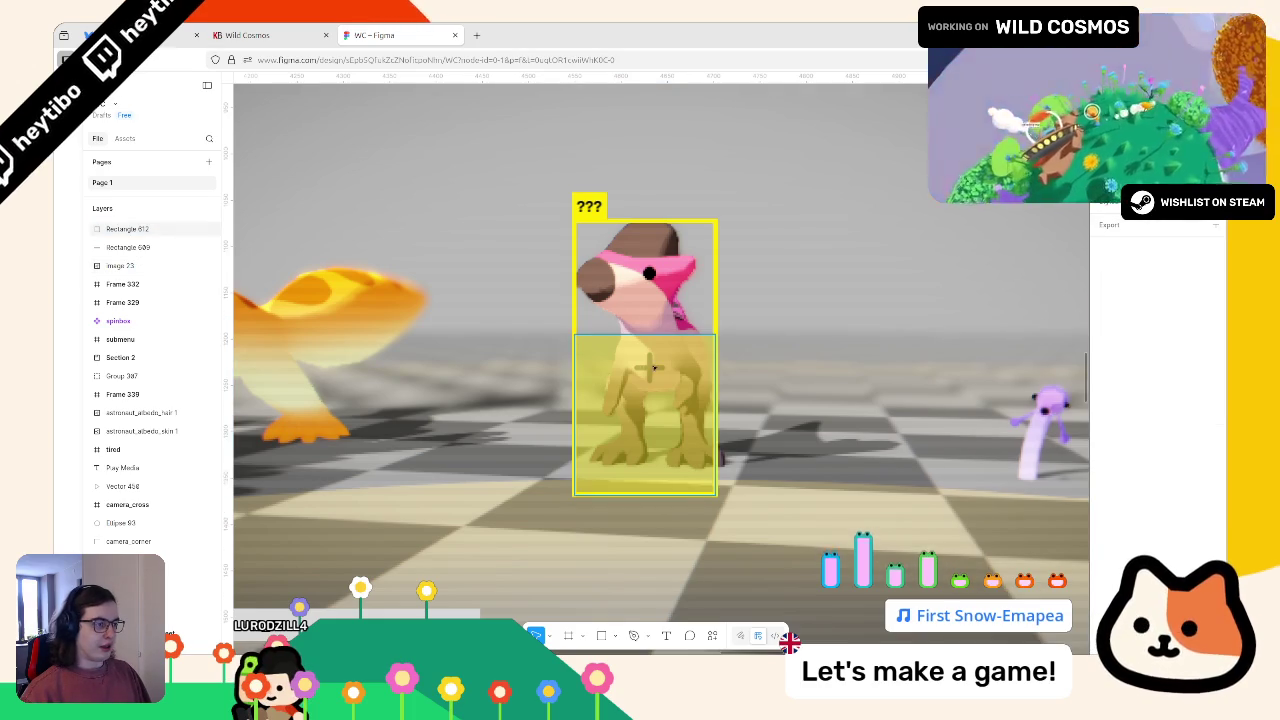
key(alt+F4)
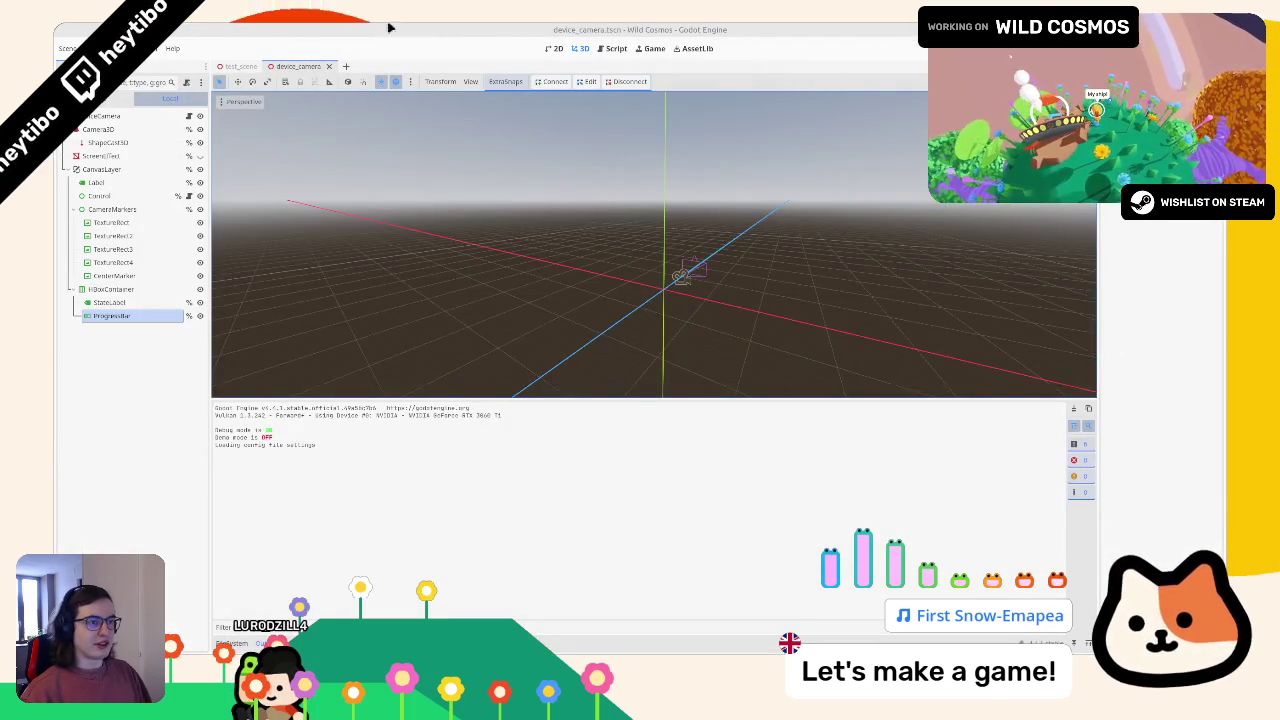
Look through the Script, 2D and 3D views, orbiting the 3D viewport around the camera.
click(605, 41)
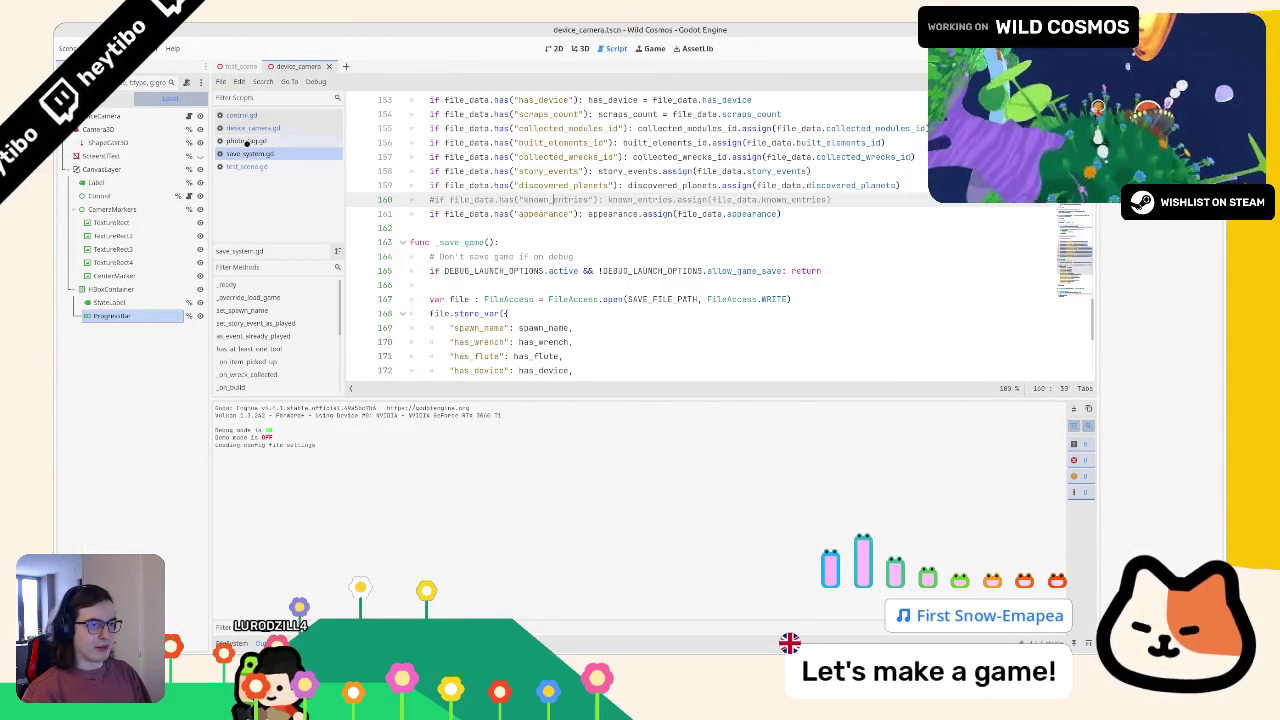
click(553, 48)
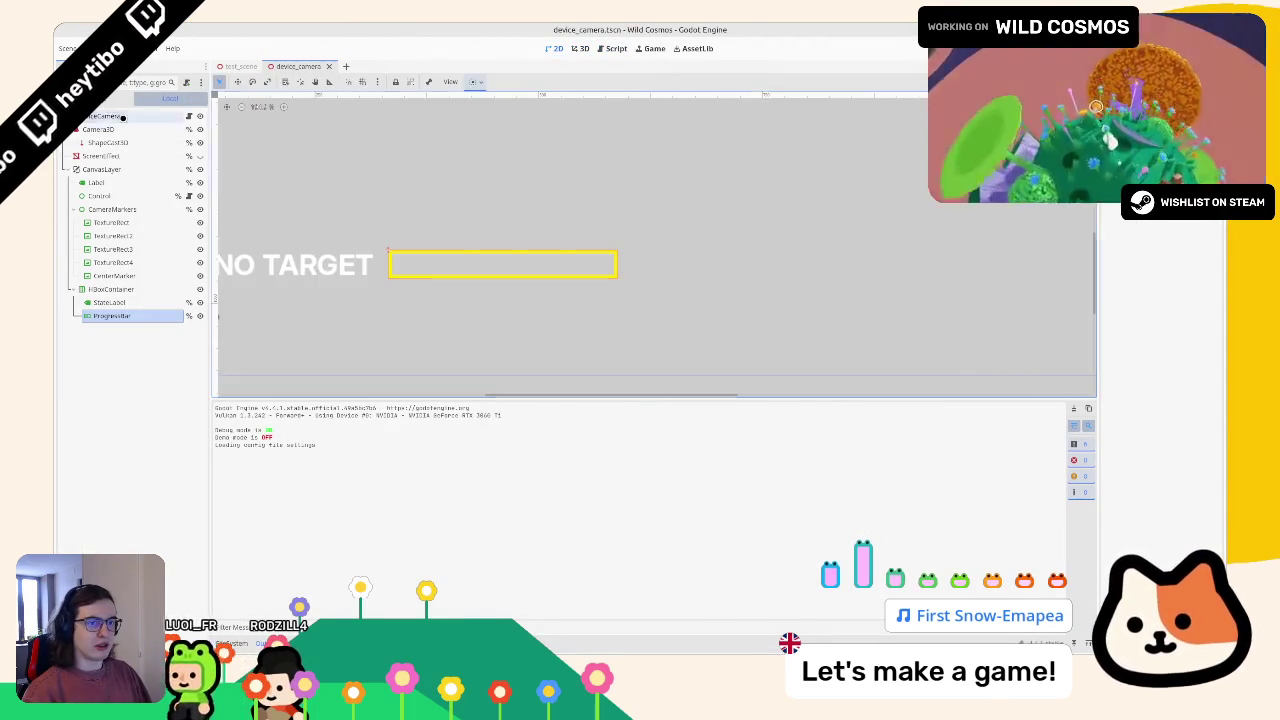
click(579, 48)
drag(360, 193, 531, 37)
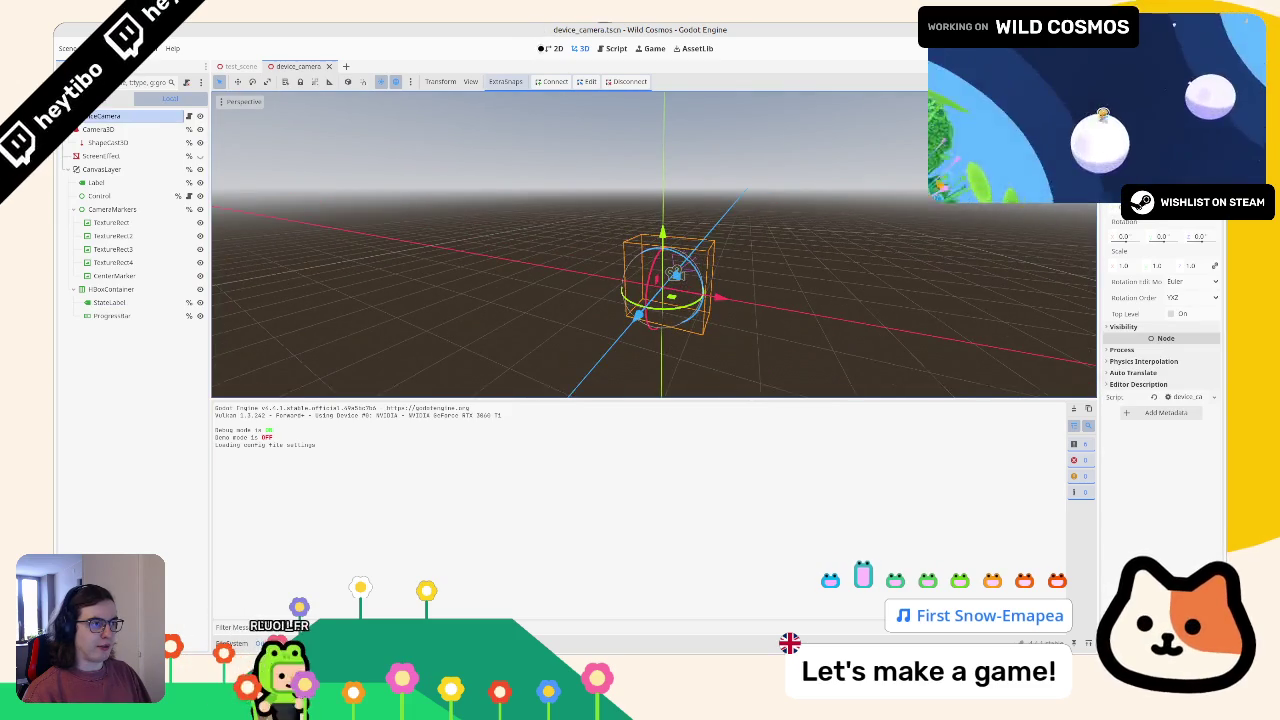
click(553, 48)
scroll(451, 237, down, 3)
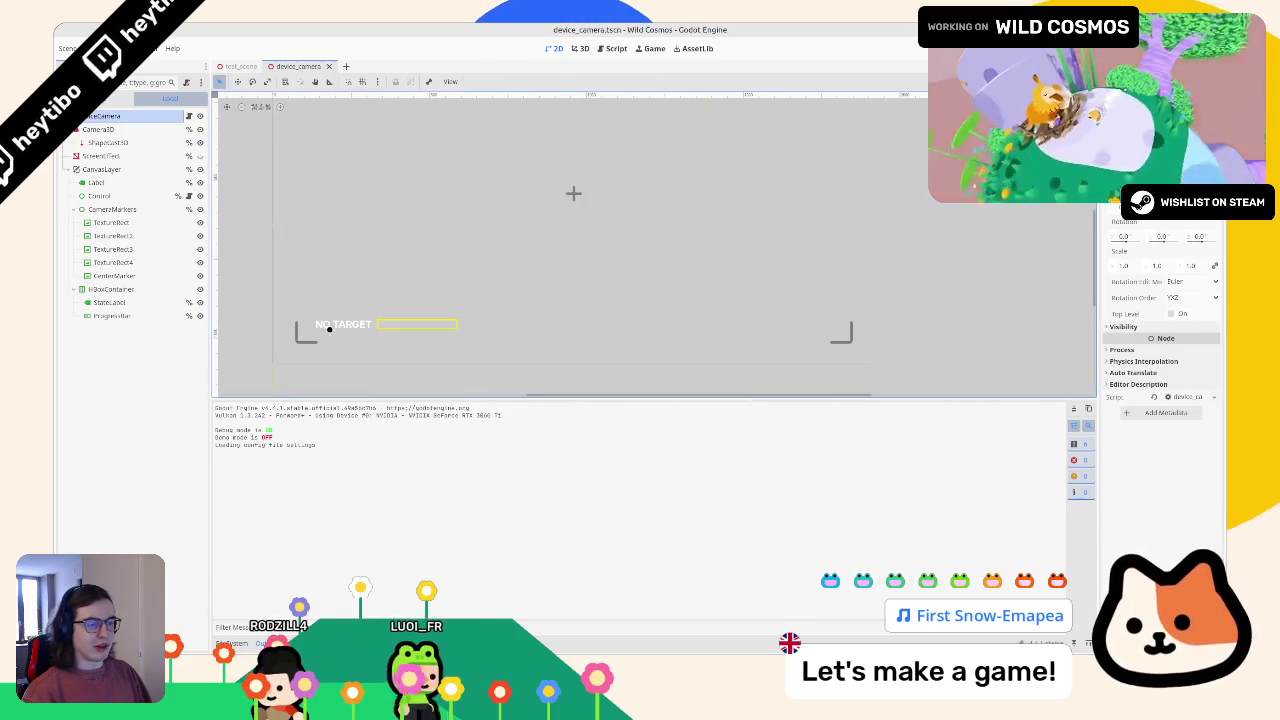
Hide the HBoxContainer node and open the Control node's control.gd script.
click(130, 289)
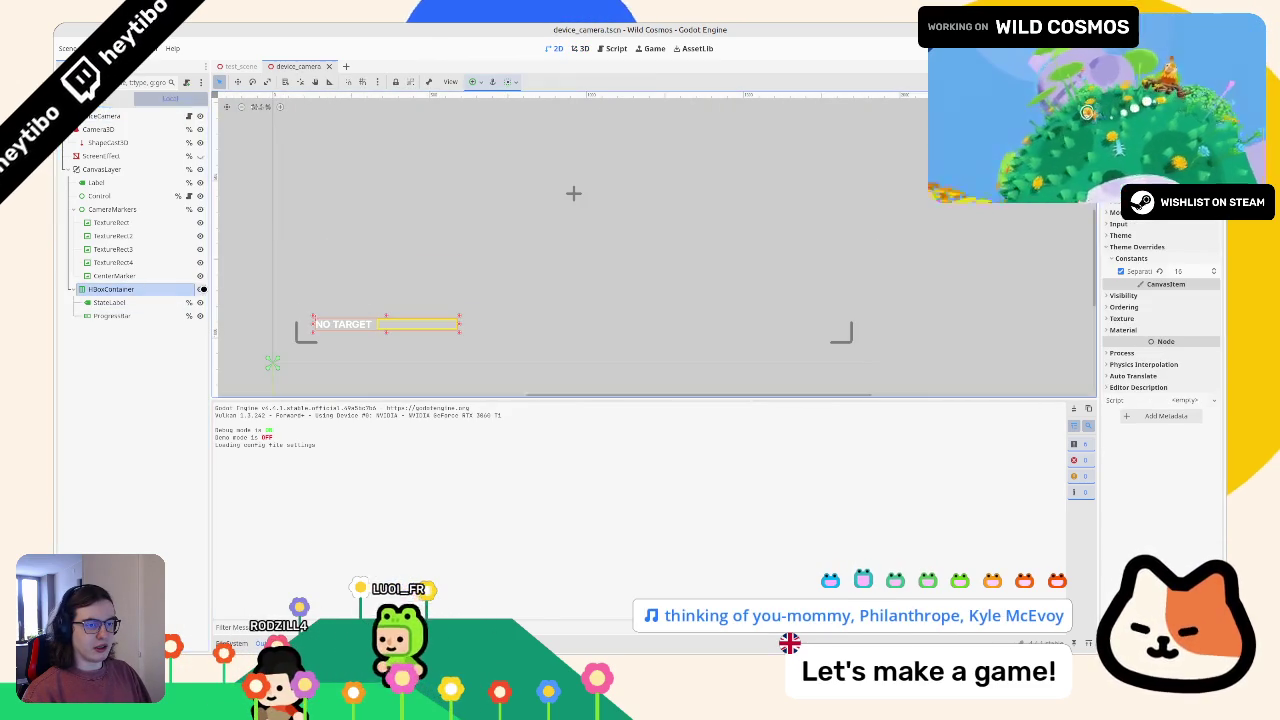
click(200, 289)
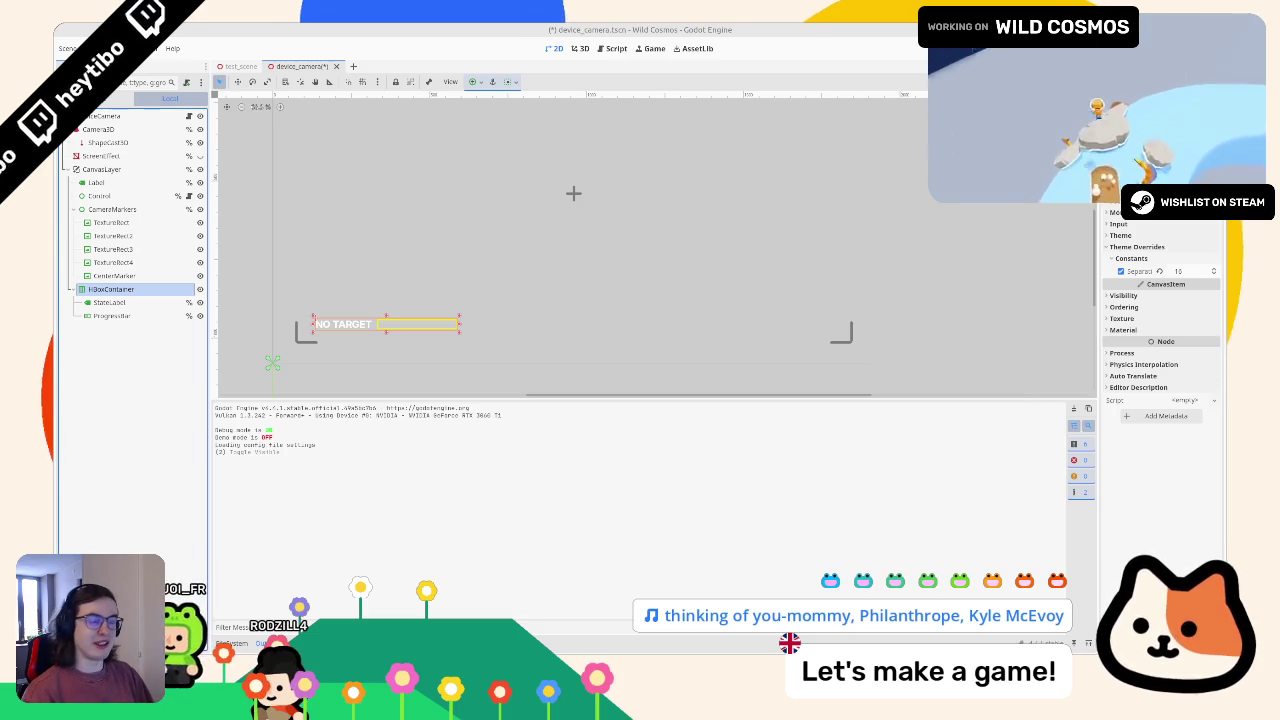
click(186, 196)
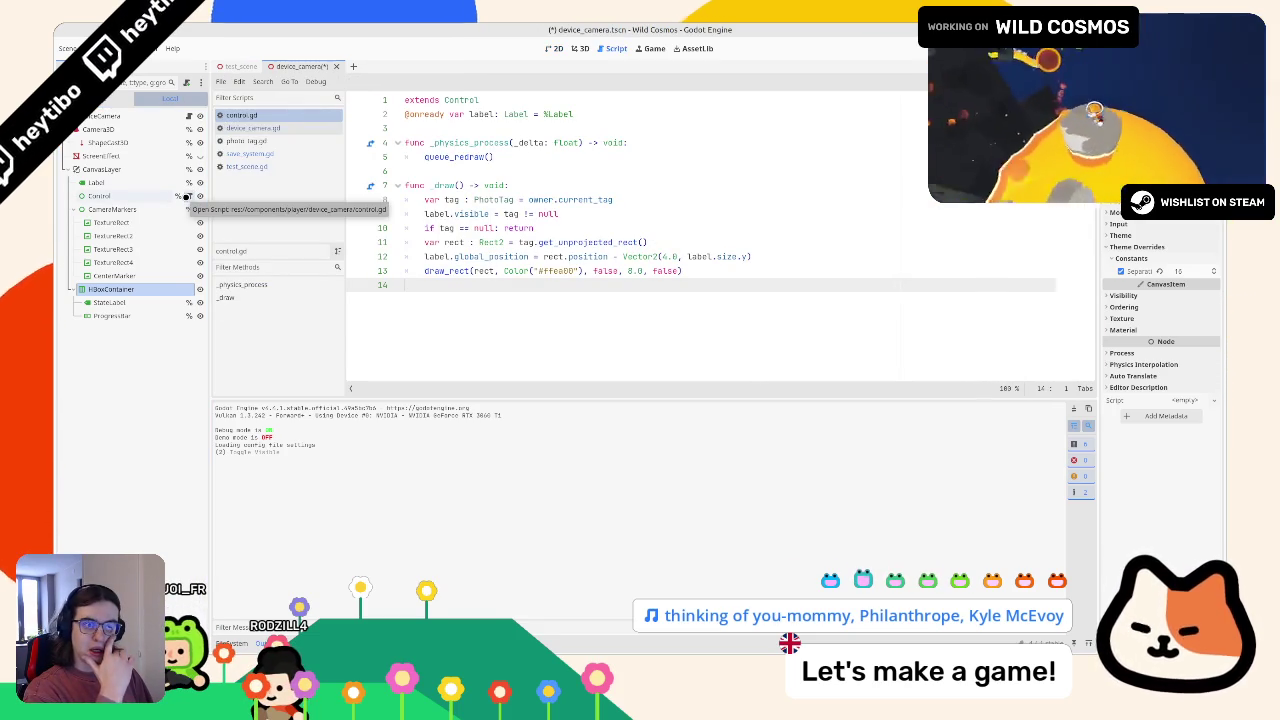
Make the Label node a child of the Control node in the Scene dock.
click(110, 184)
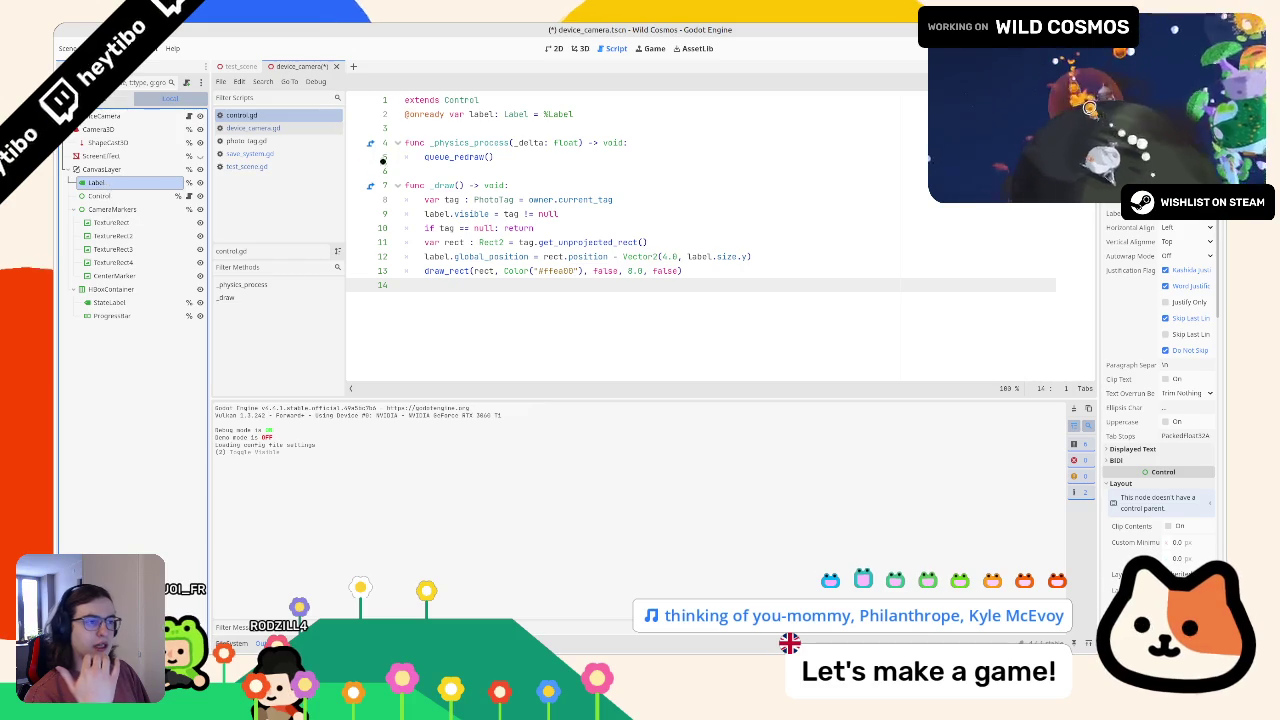
double_click(481, 114)
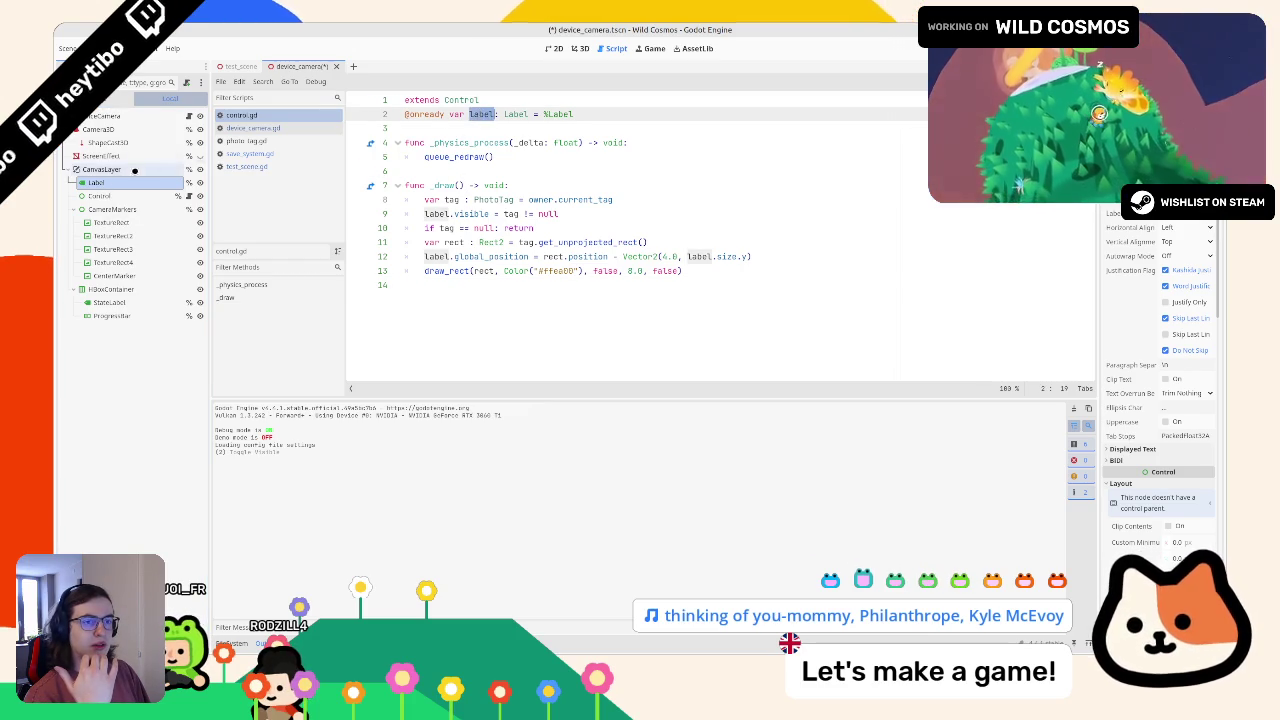
drag(100, 183, 138, 196)
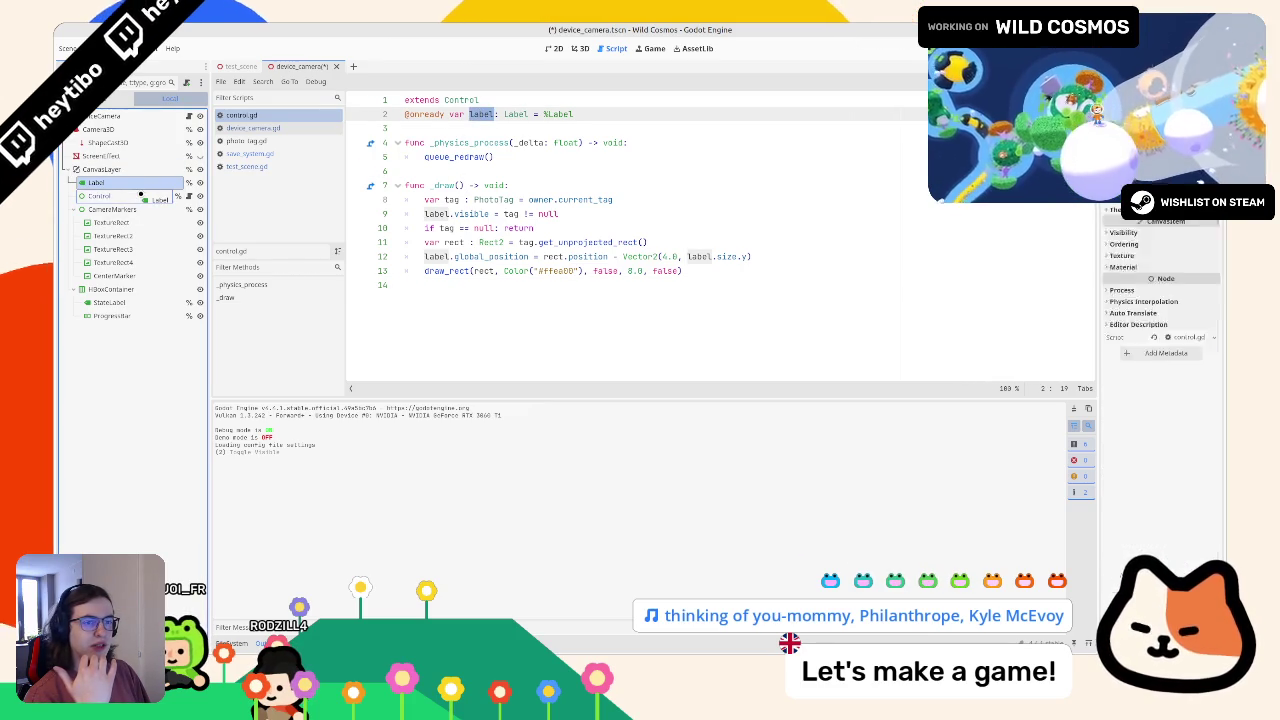
click(578, 48)
click(99, 182)
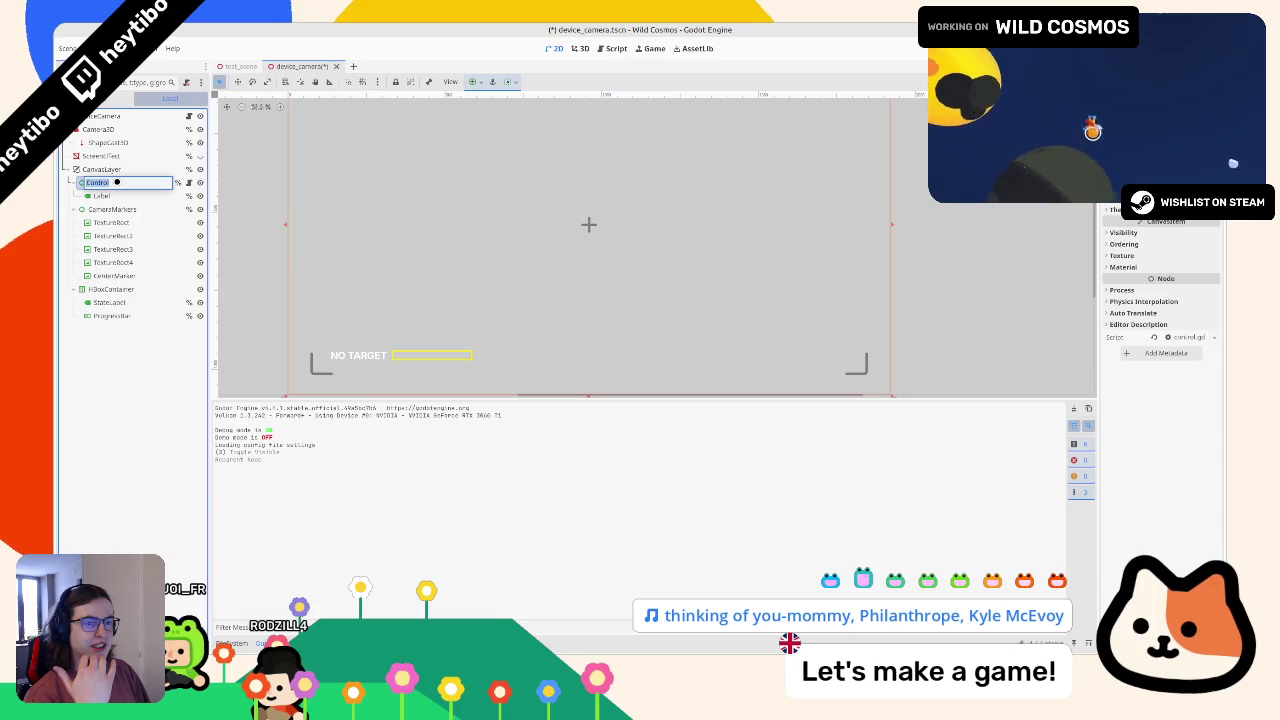
double_click(116, 182)
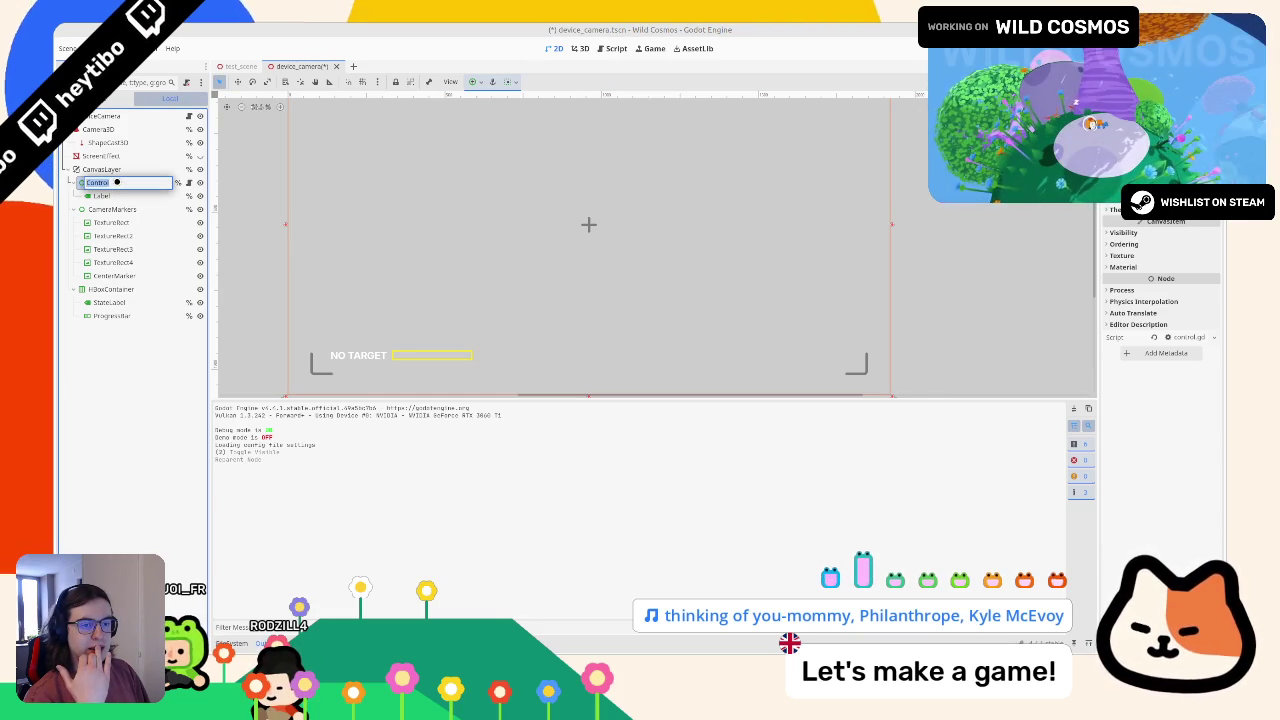
Check the ProgressBar and Label properties, then reopen control.gd and select the _draw body.
click(110, 315)
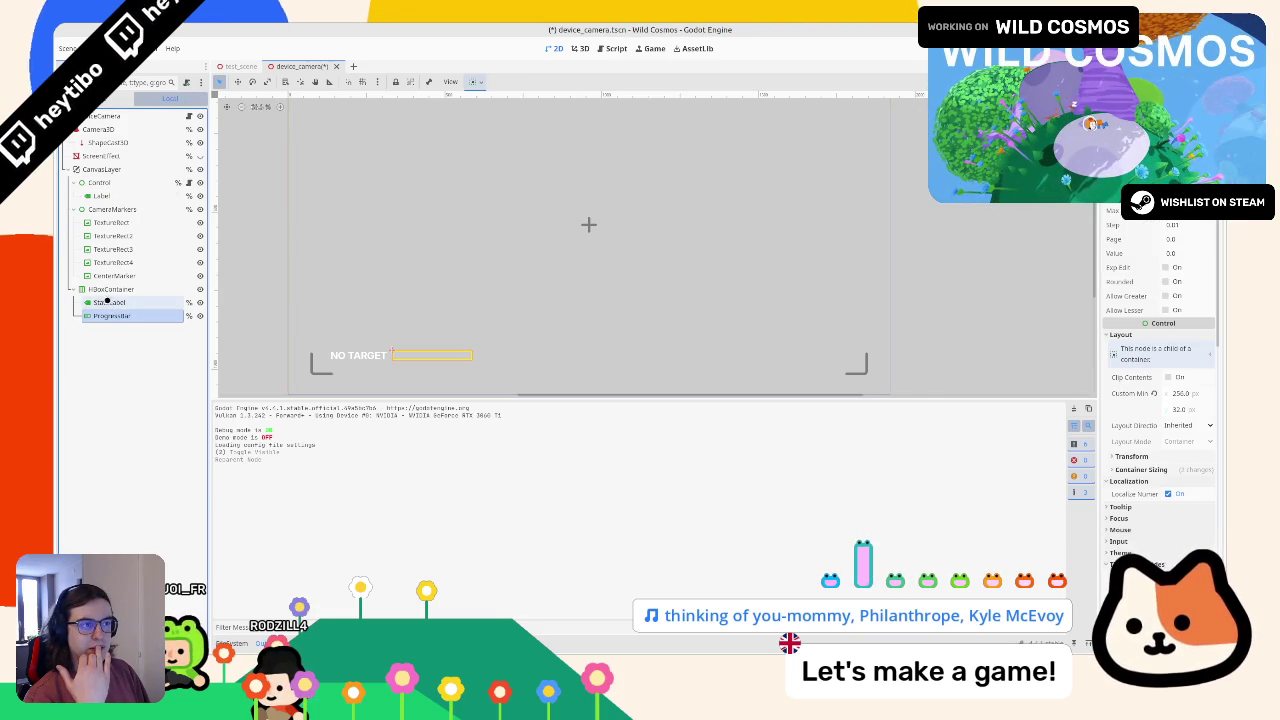
click(104, 196)
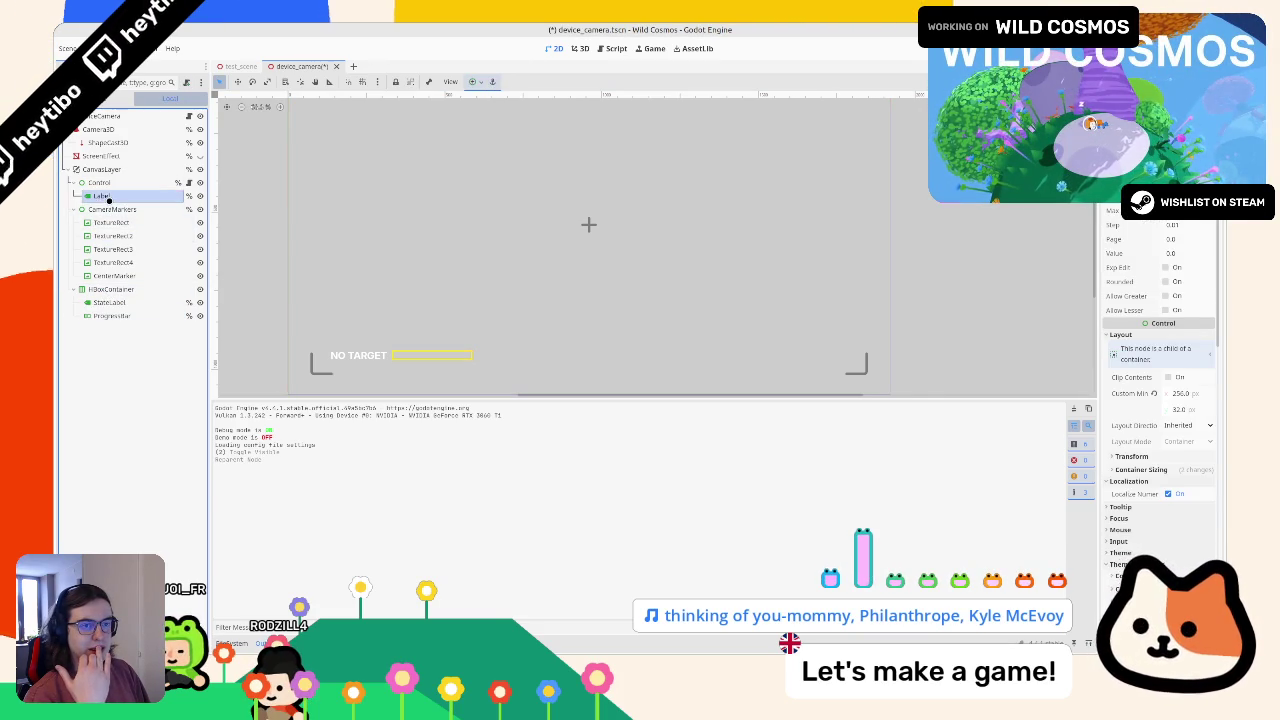
click(185, 182)
mouse_move(690, 271)
mouse_down()
mouse_move(420, 258)
mouse_move(333, 201)
mouse_up()
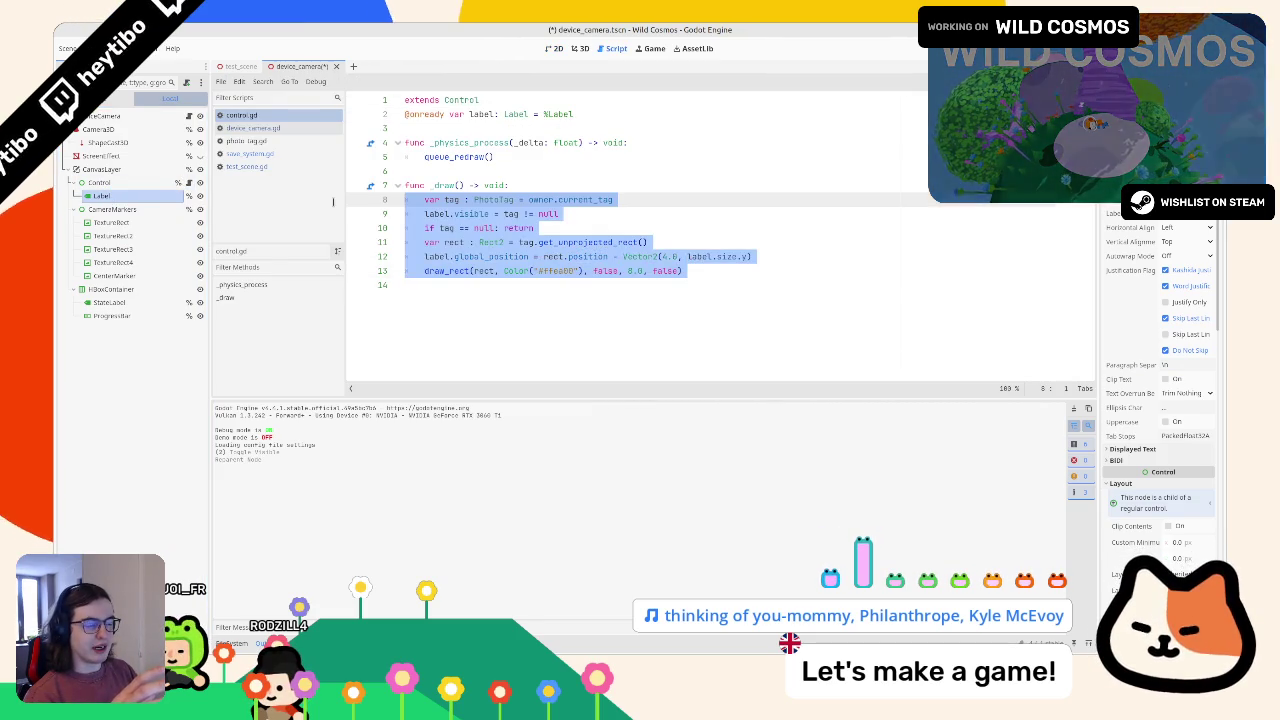
Review the control.gd code from line 3 through _physics_process.
click(523, 185)
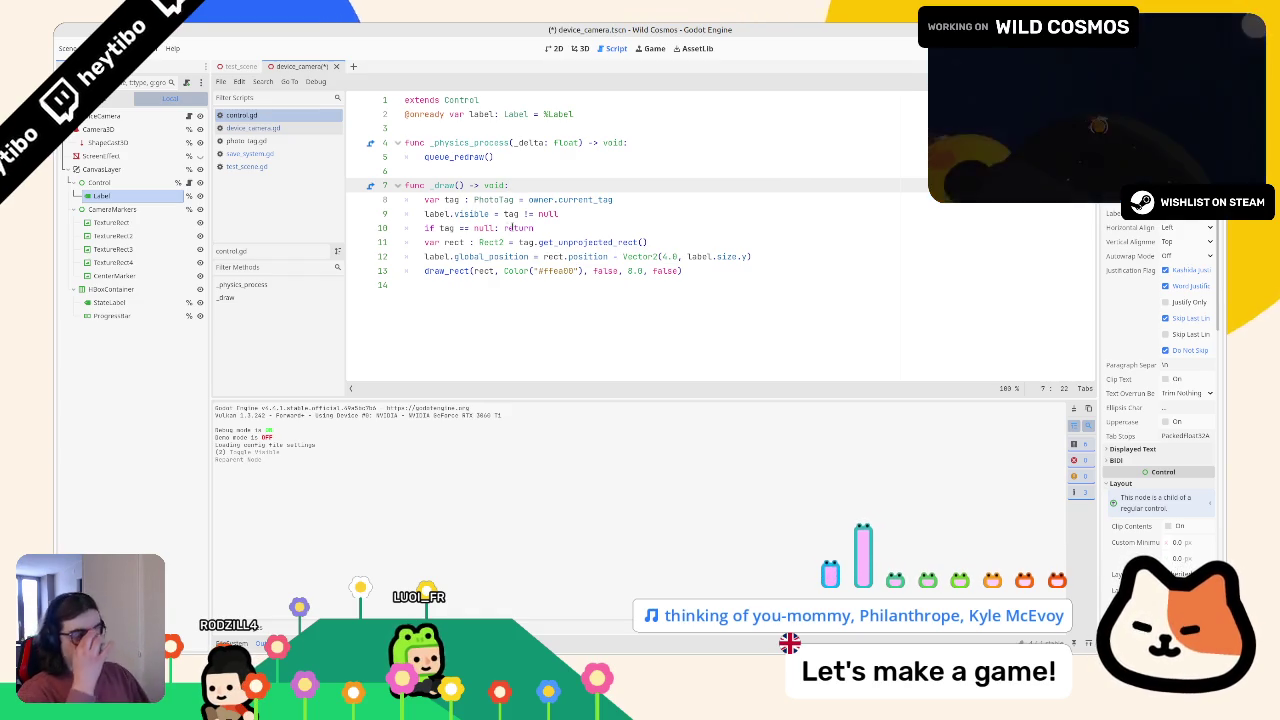
click(467, 168)
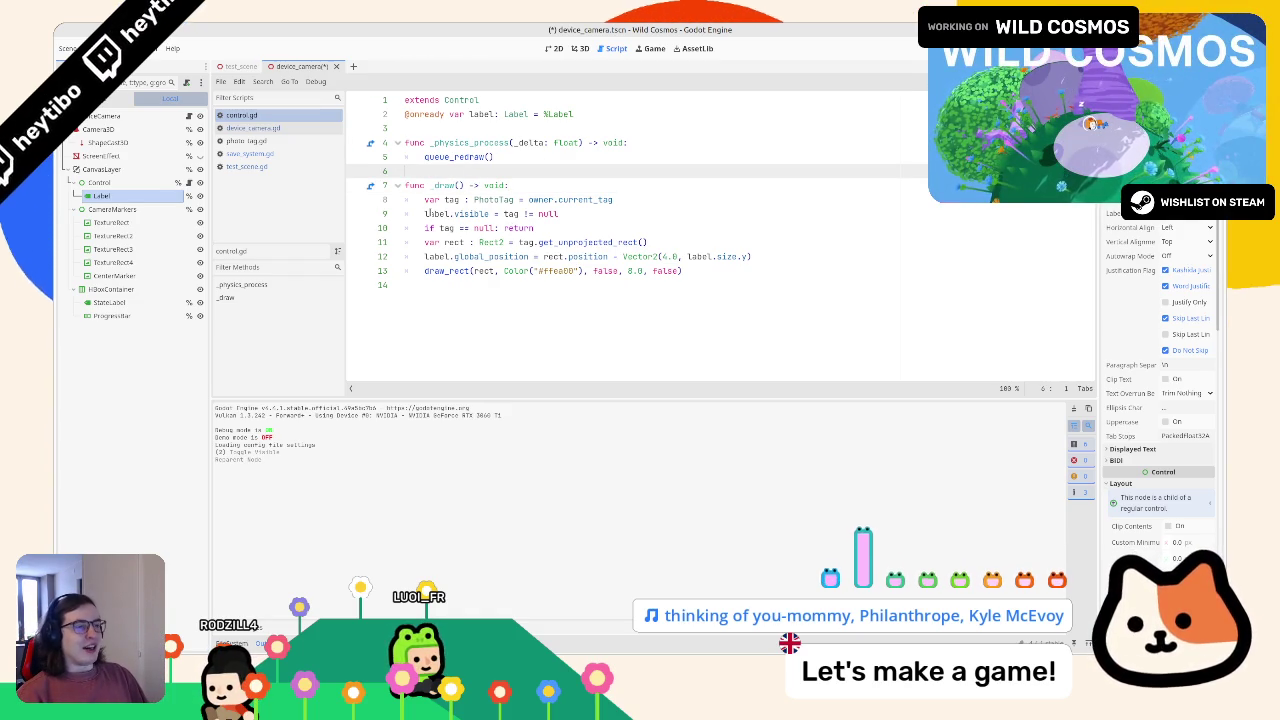
key(shift+Up)
key(shift+Up)
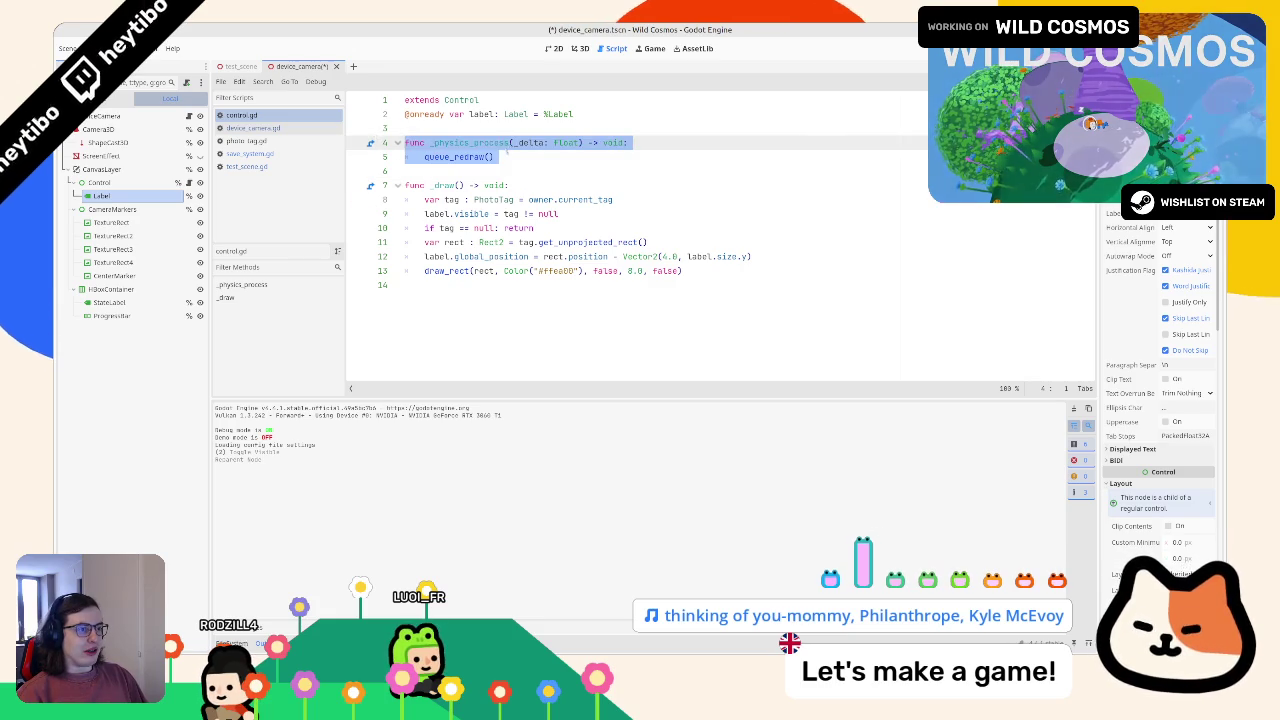
drag(495, 128, 470, 369)
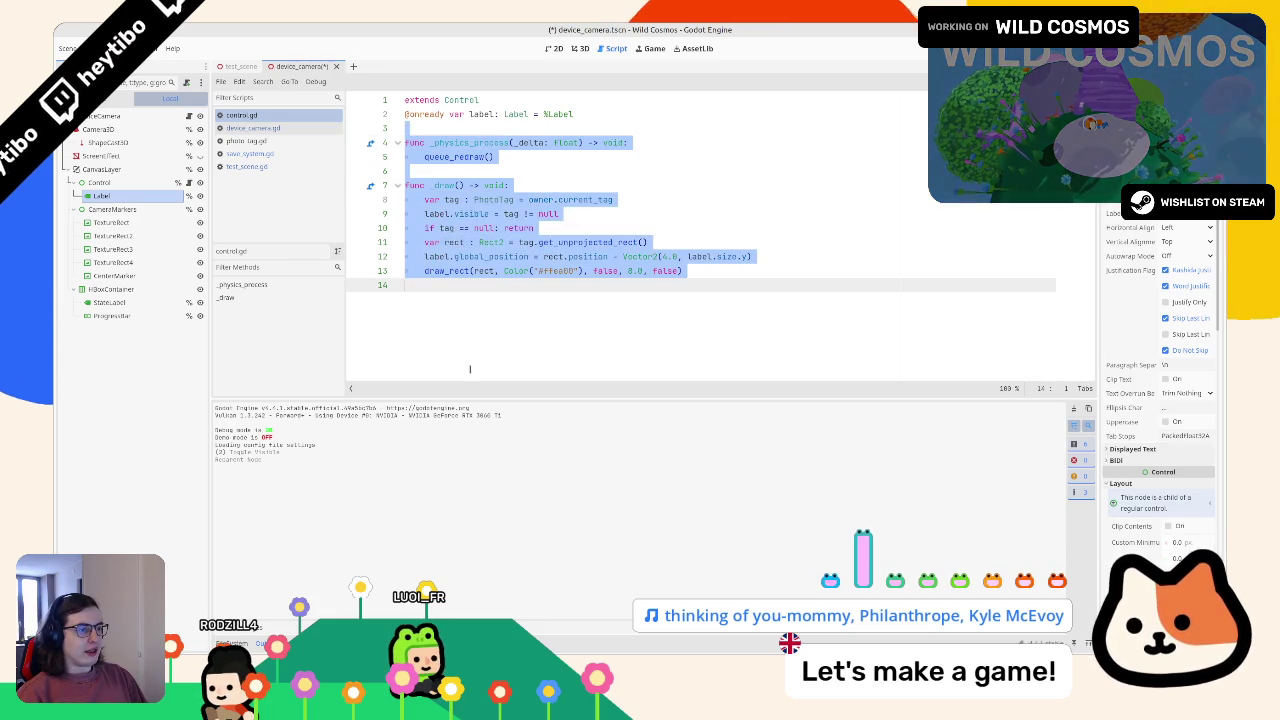
click(463, 325)
mouse_move(450, 274)
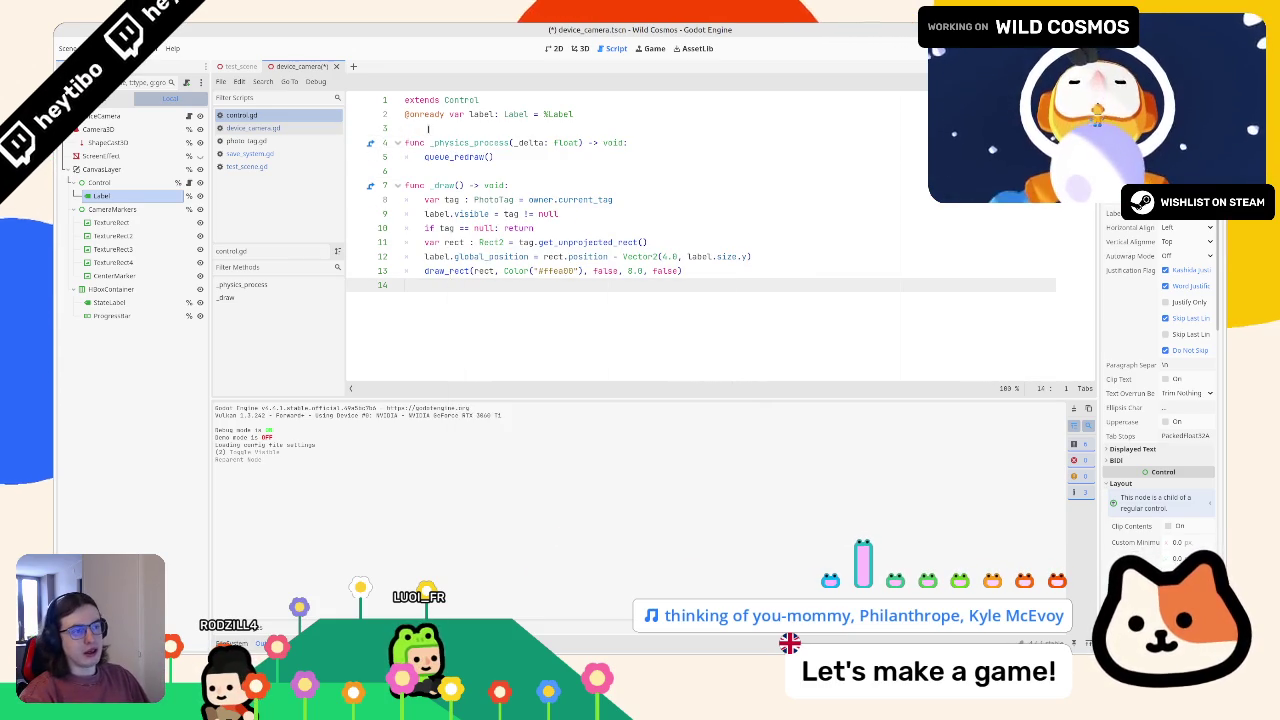
Add `var active : bool = false` below the label declaration and save control.gd.
click(436, 128)
key(Return)
key(Return)
key(Up)
text(var active : boo)
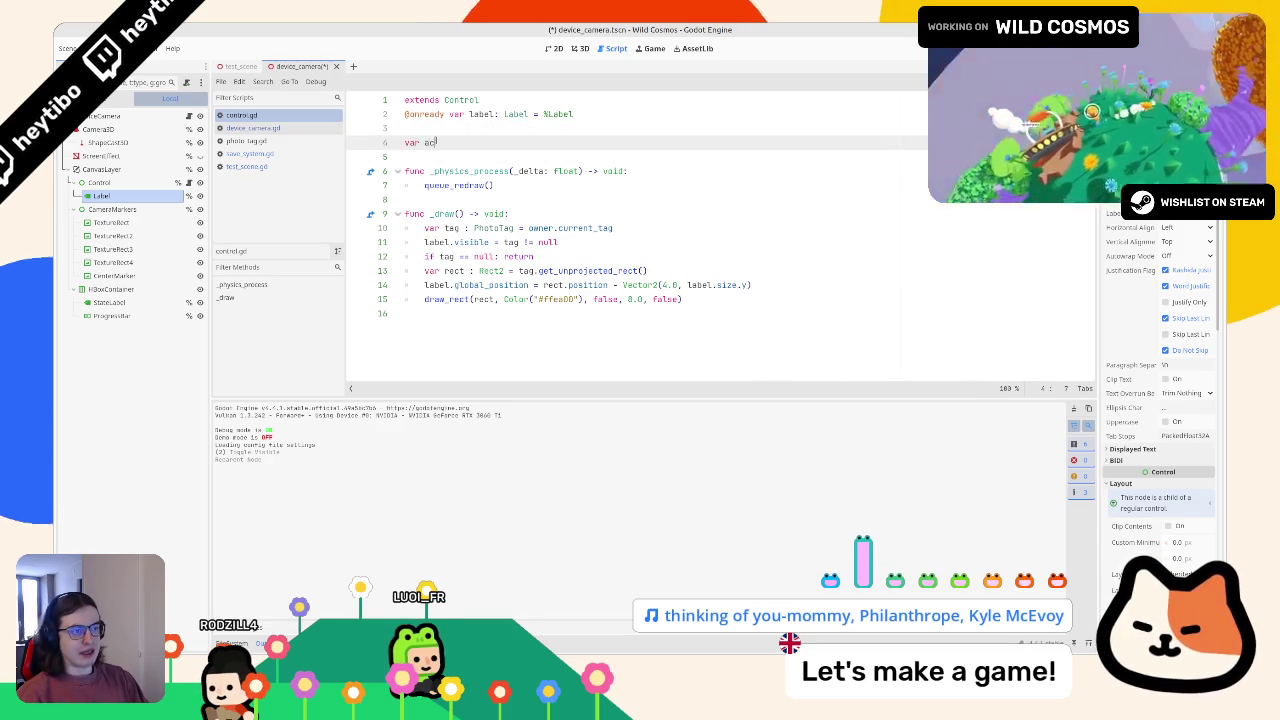
text(l = false)
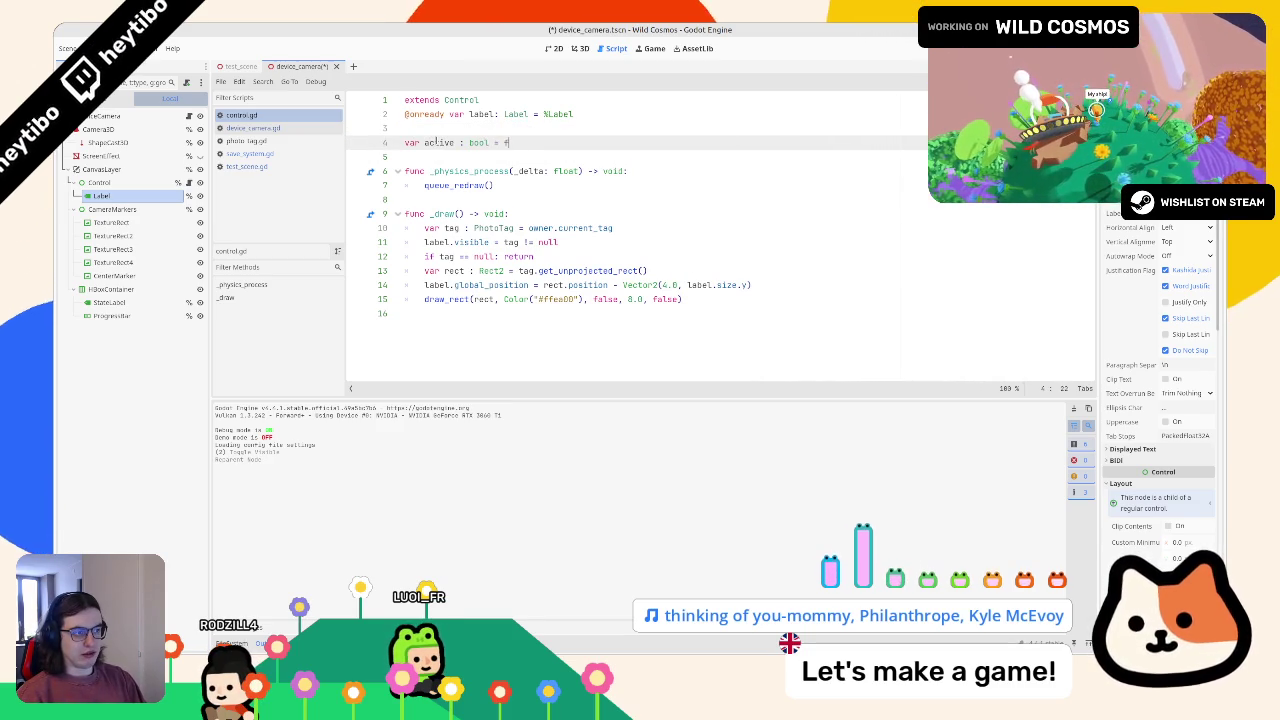
key(ctrl+s)
click(437, 142)
double_click(437, 142)
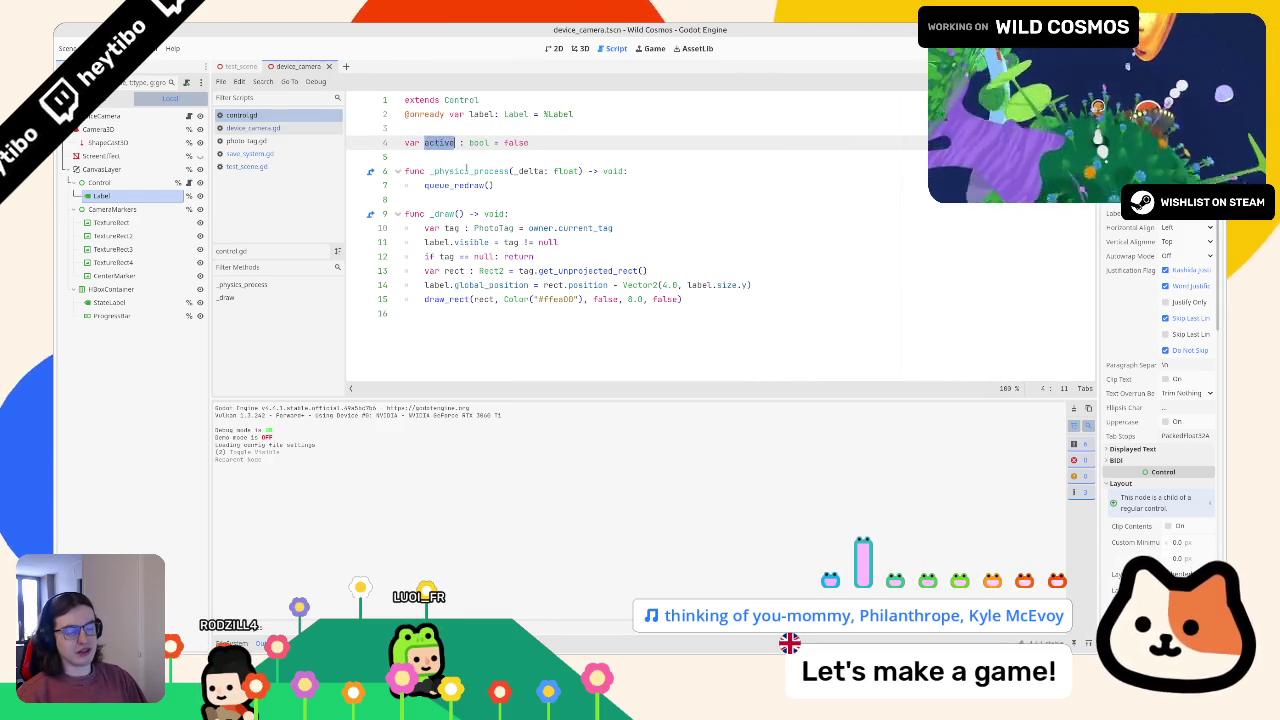
click(535, 157)
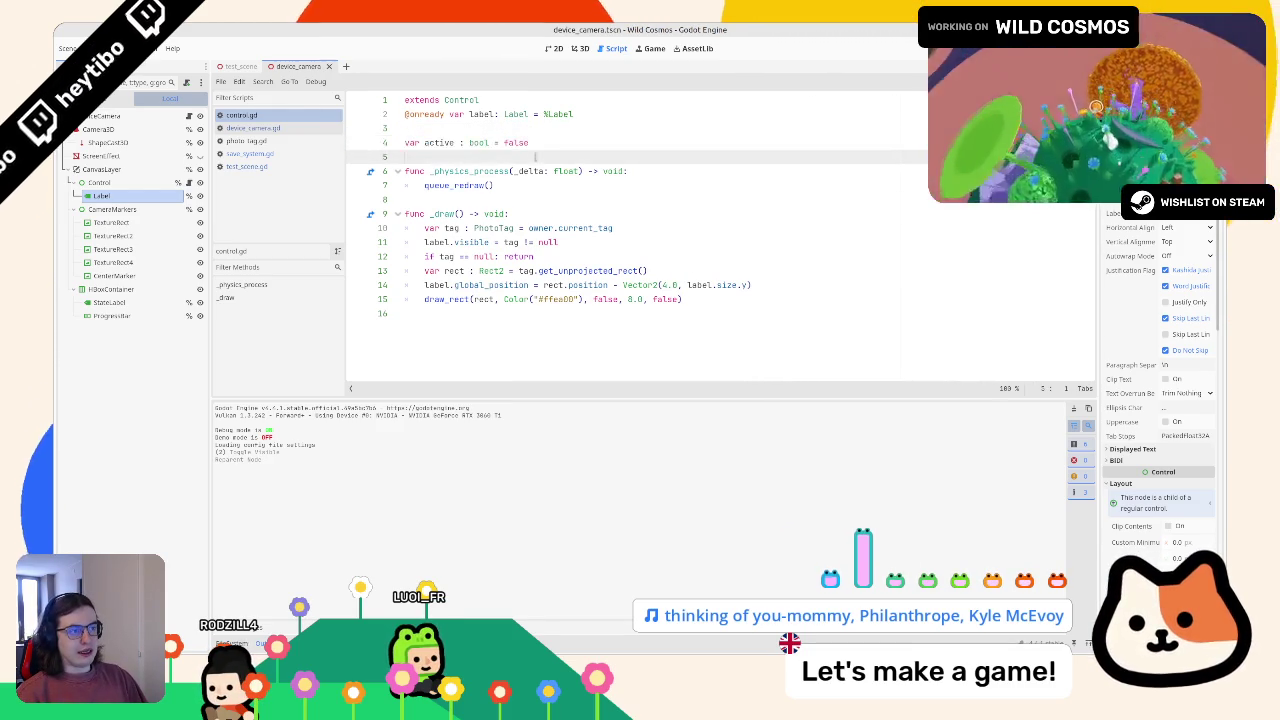
shift+click(530, 185)
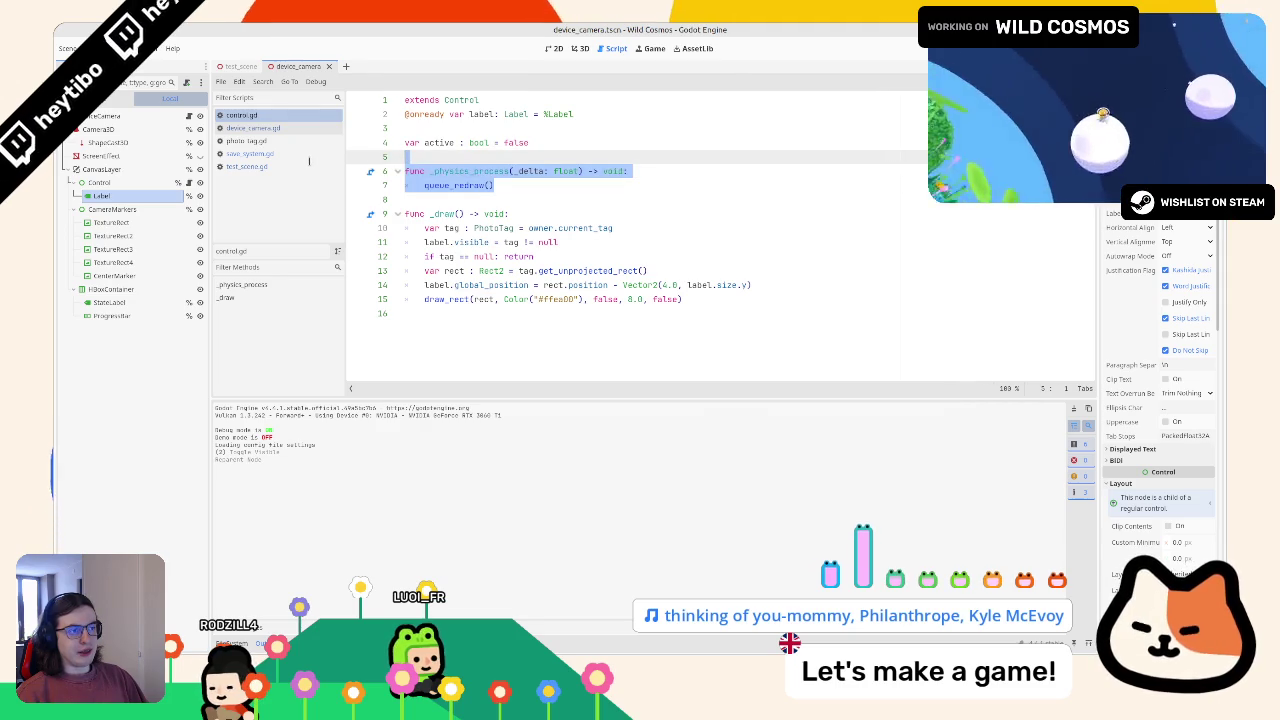
key(shift+Down)
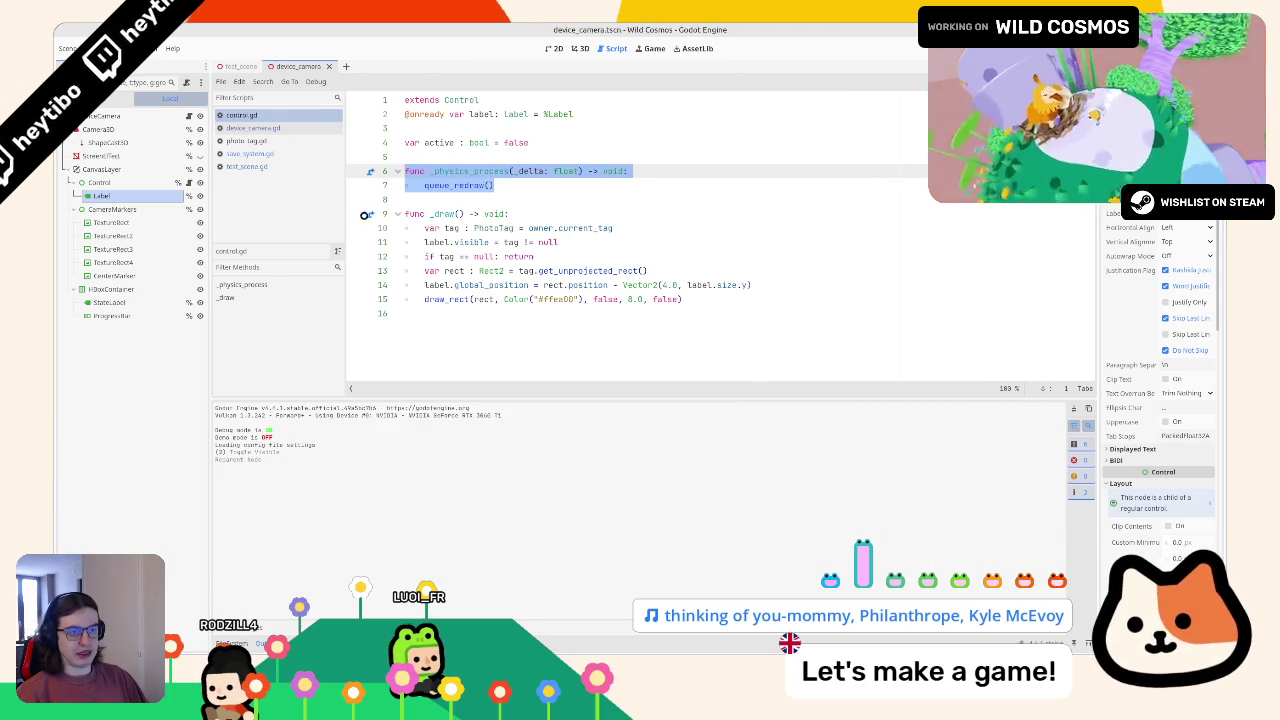
key(alt+Left)
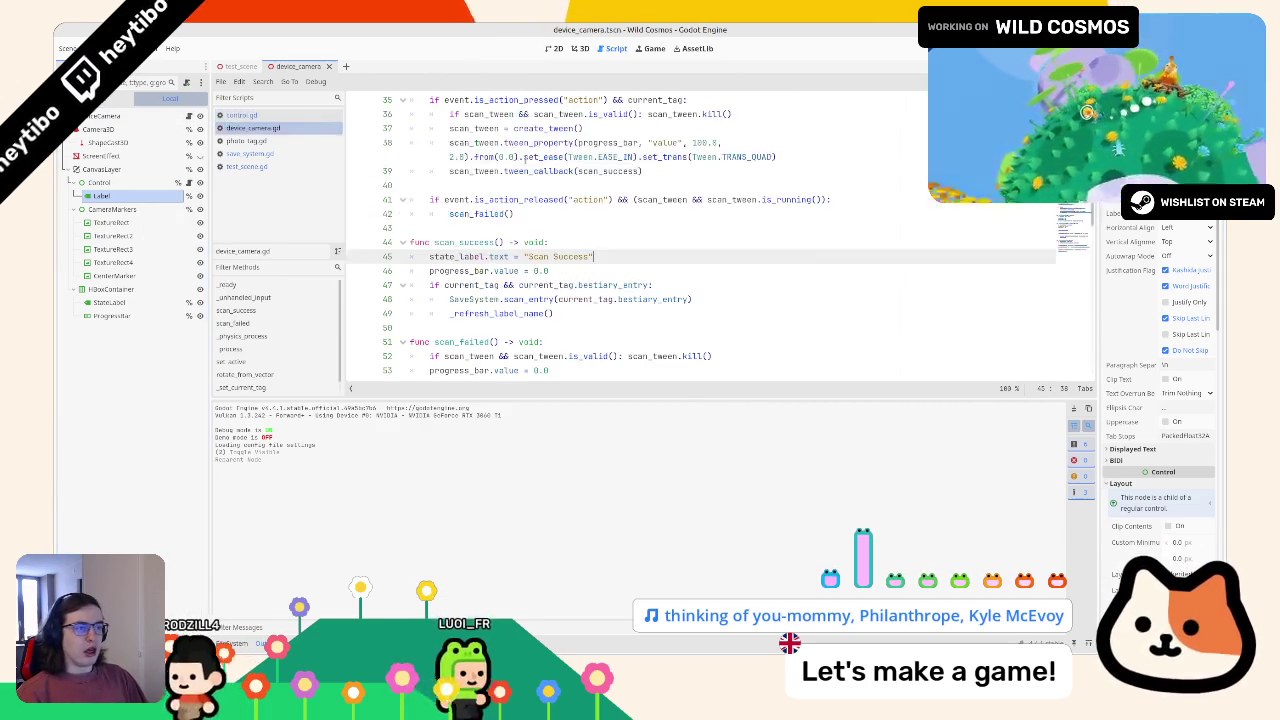
key(ctrl+f)
text(la)
key(Return)
key(Return)
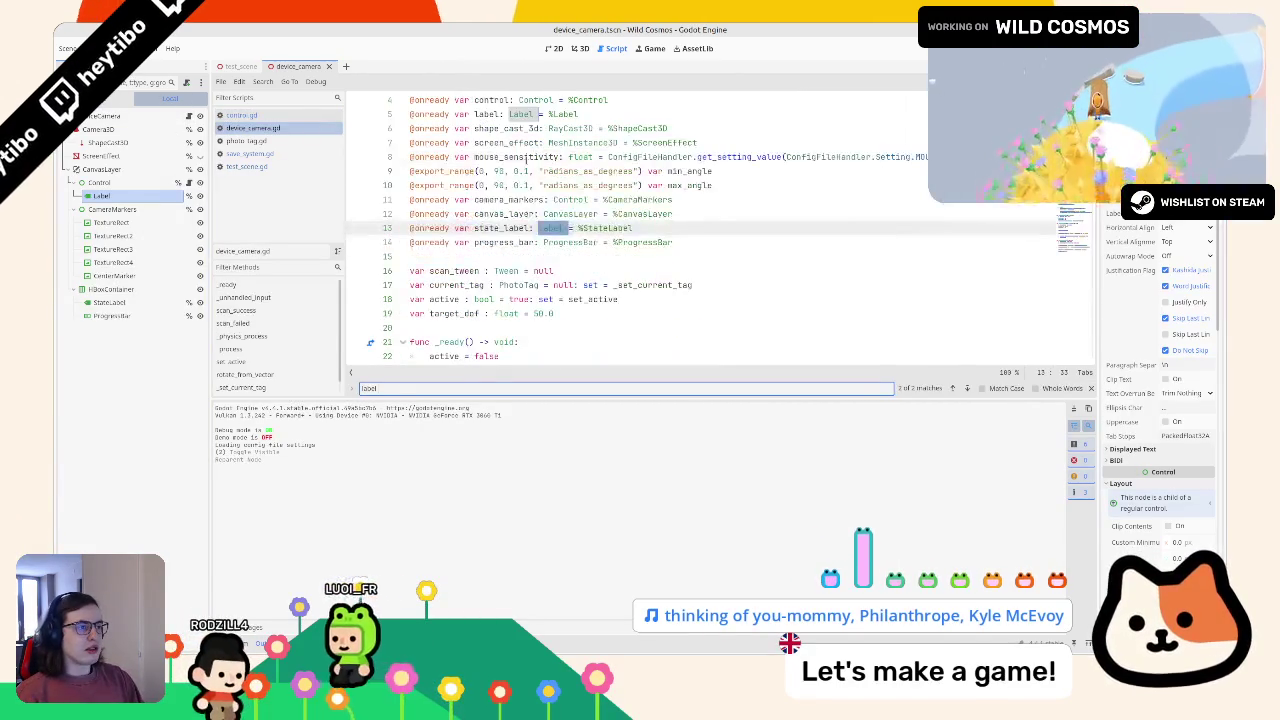
key(Escape)
double_click(486, 114)
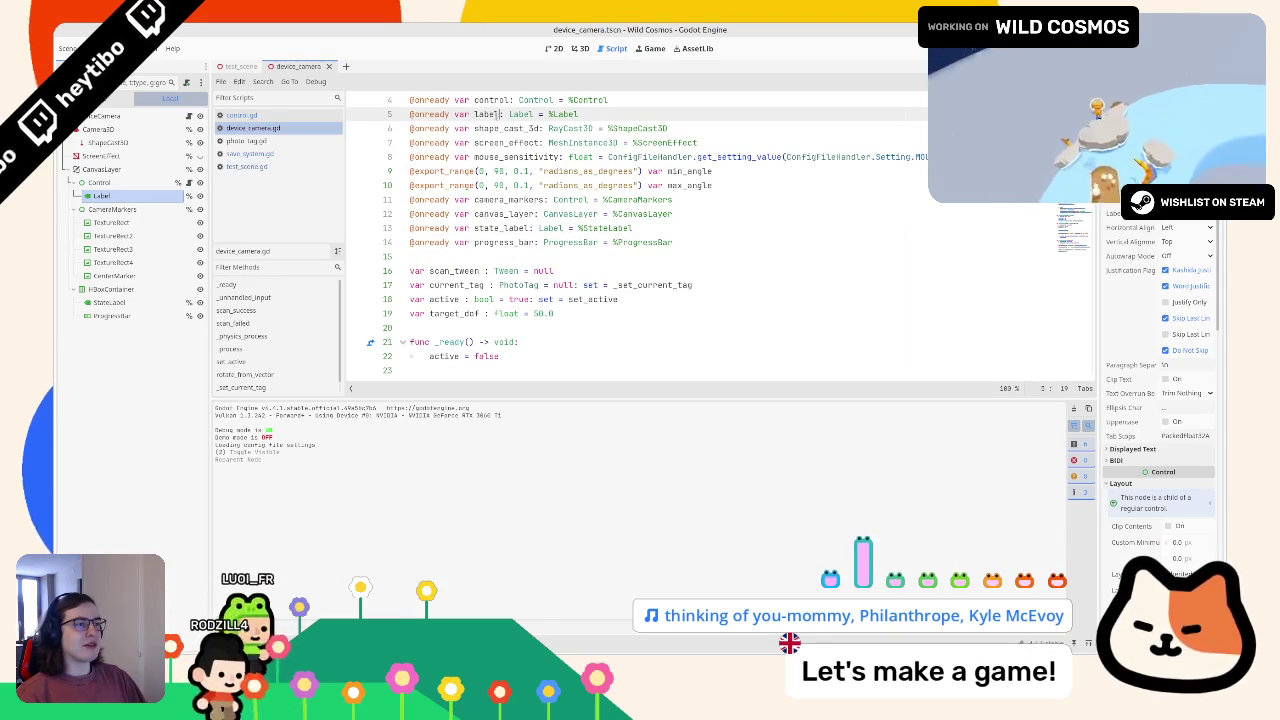
key(ctrl+f)
text(label.tex)
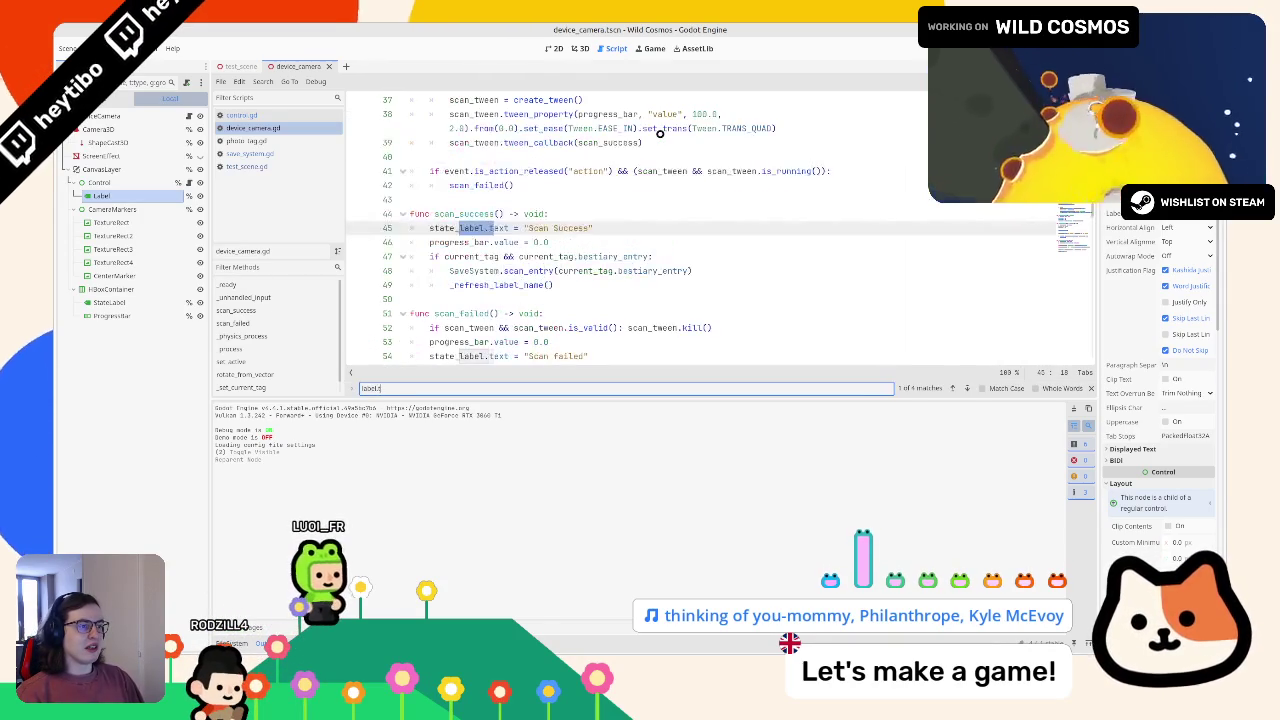
key(Return)
key(Return)
key(Return)
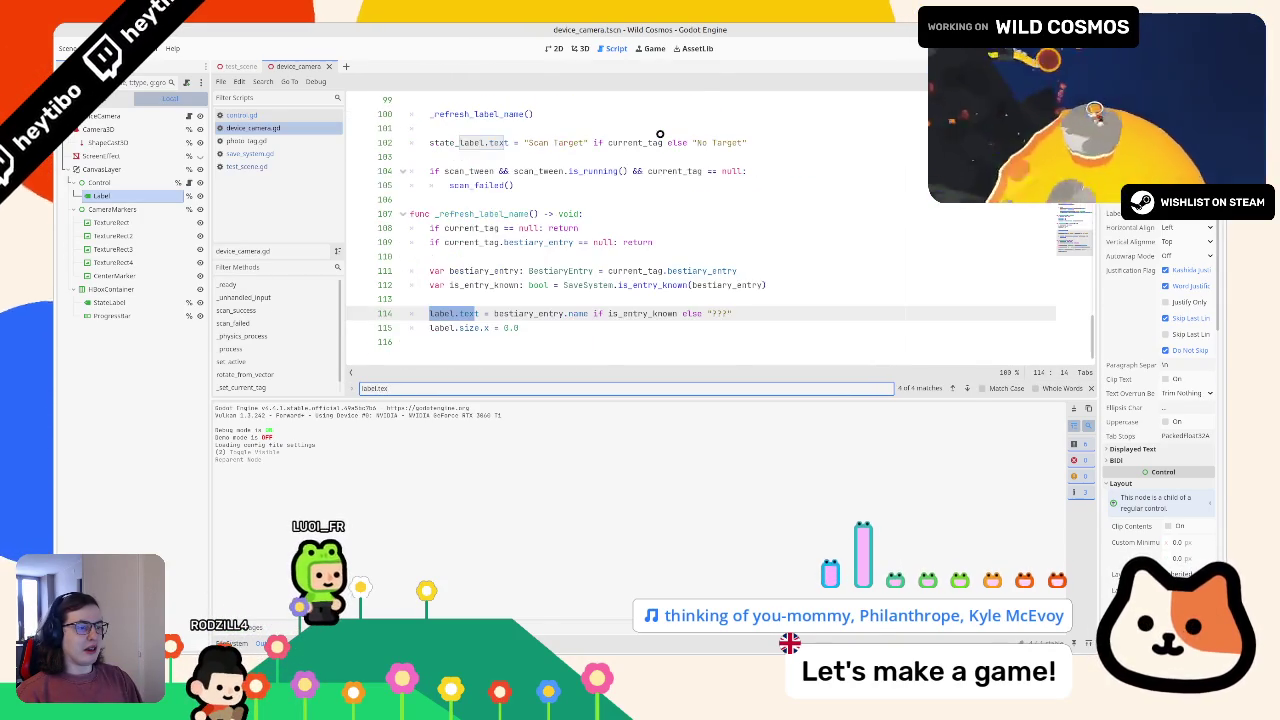
key(Escape)
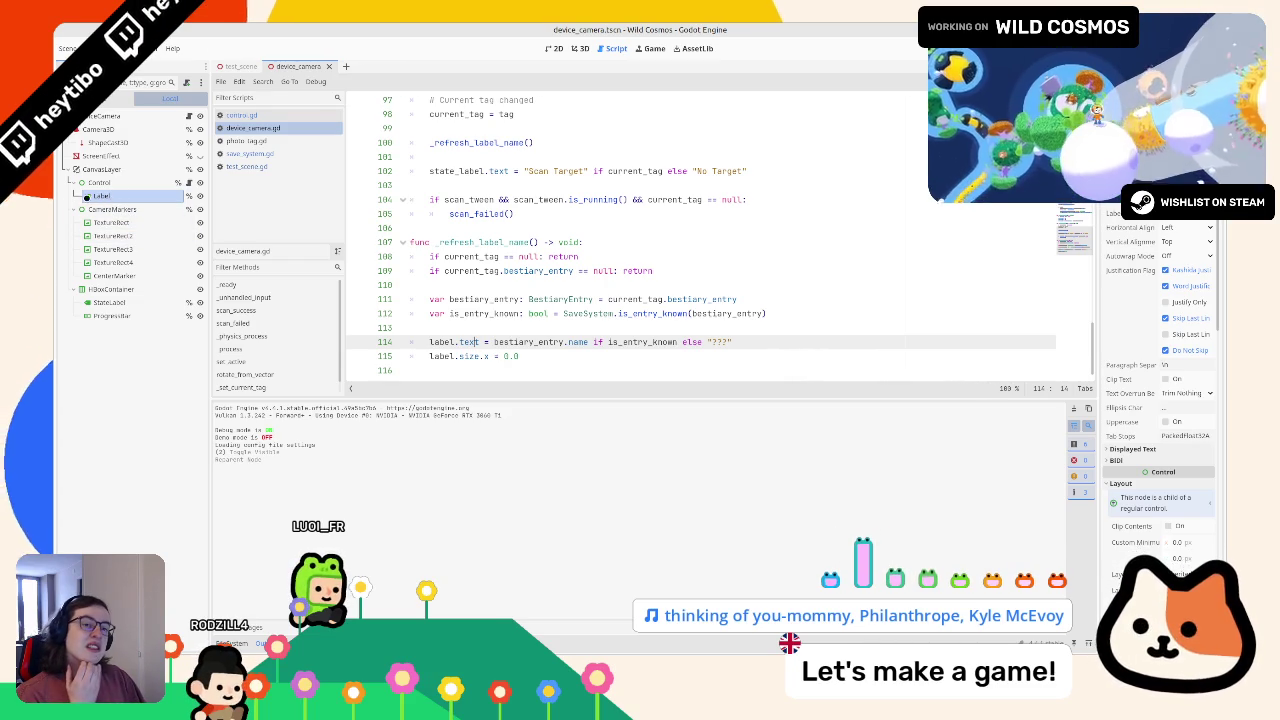
click(69, 208)
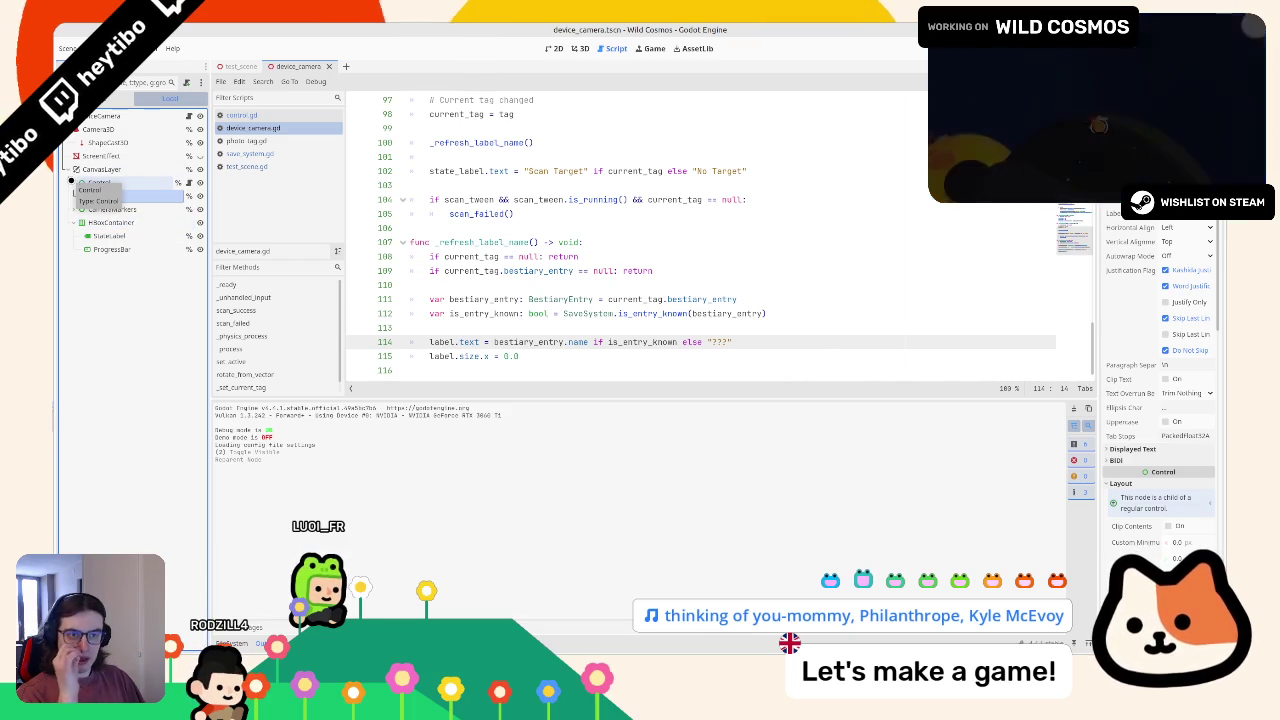
click(70, 182)
click(101, 182)
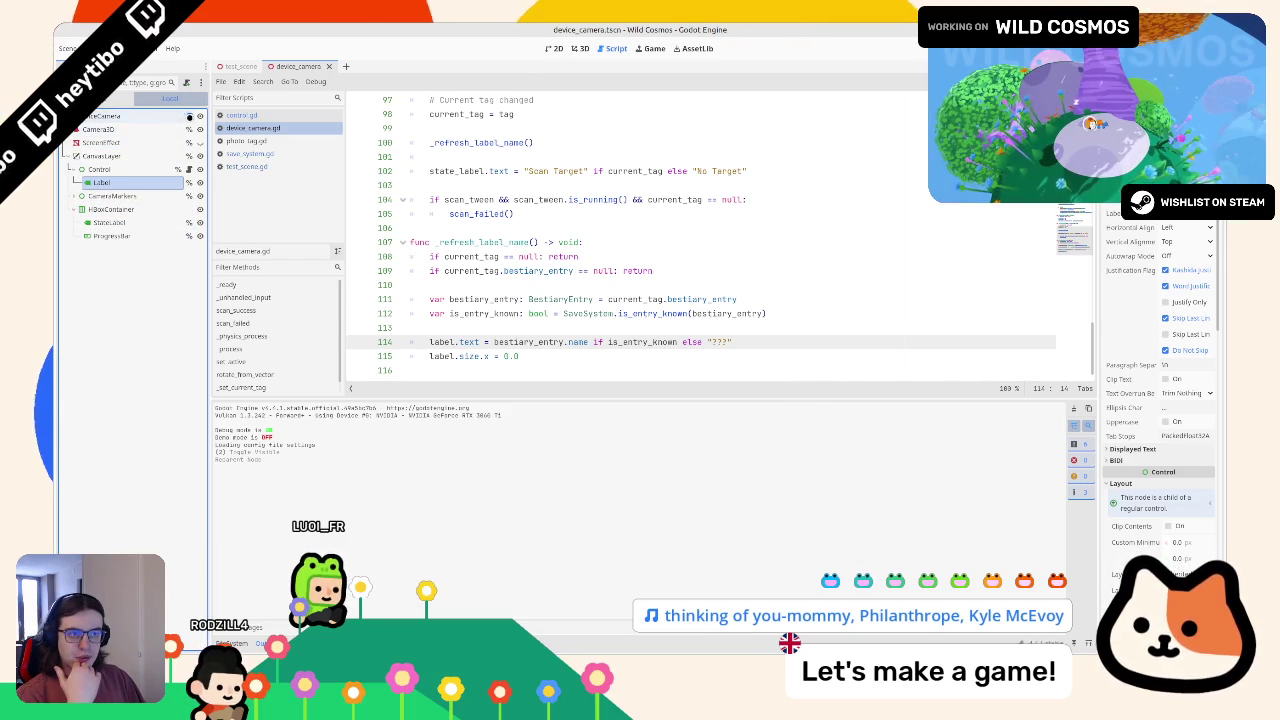
click(189, 169)
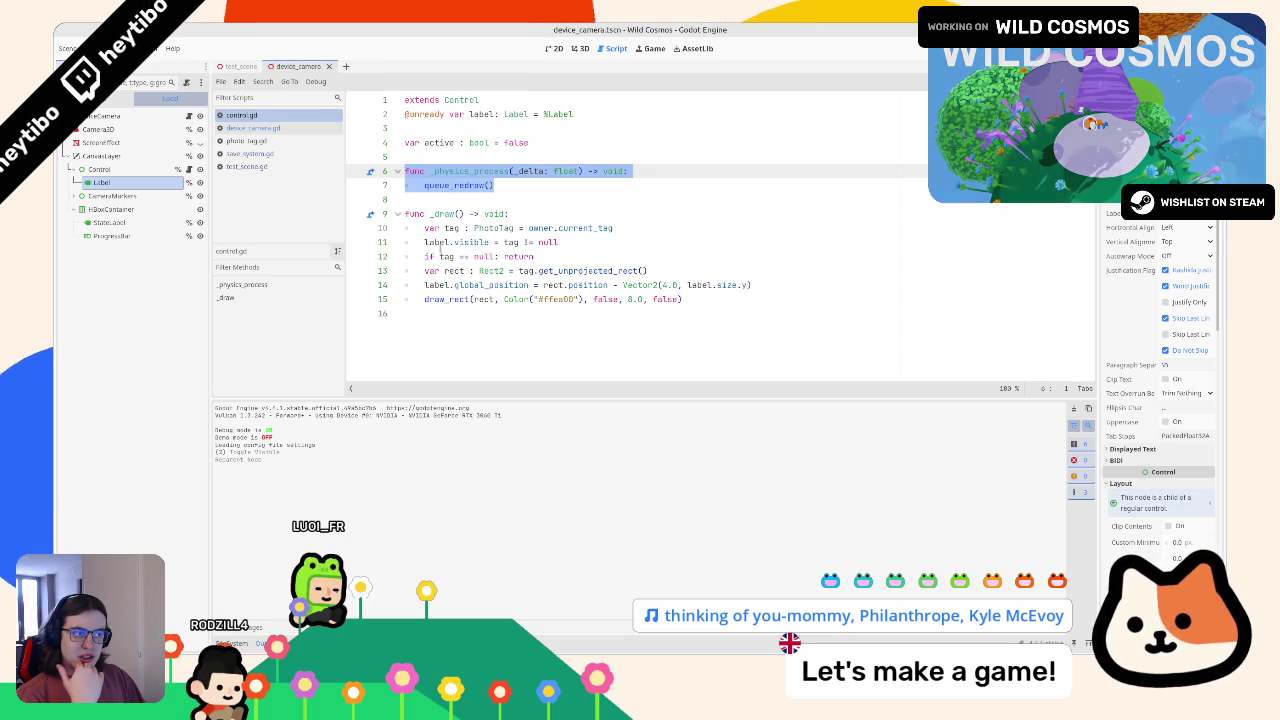
click(189, 115)
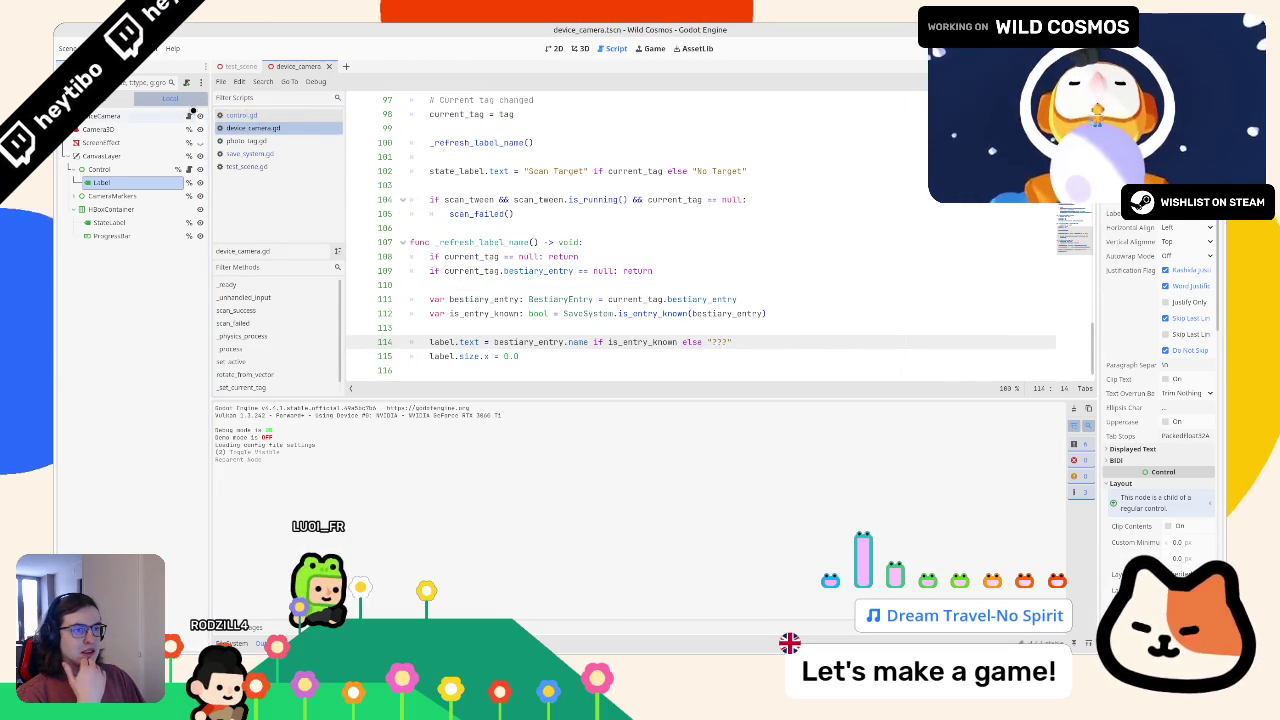
key(alt+Left)
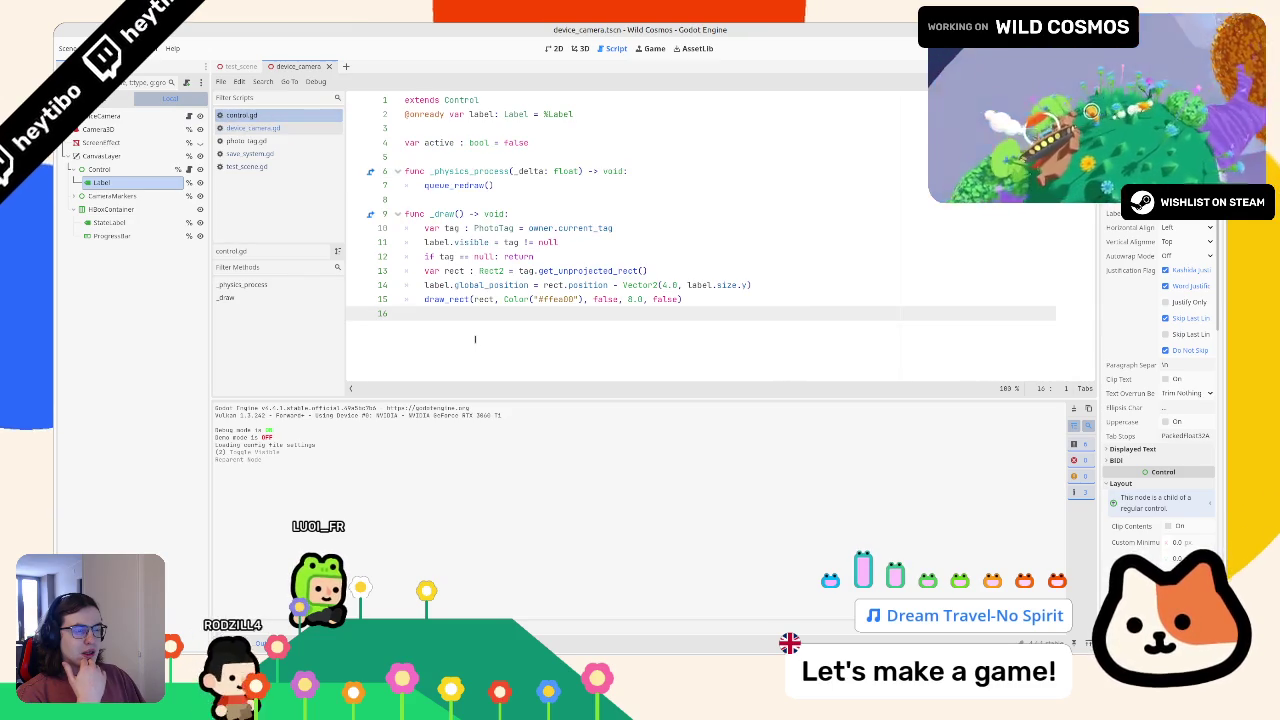
click(288, 130)
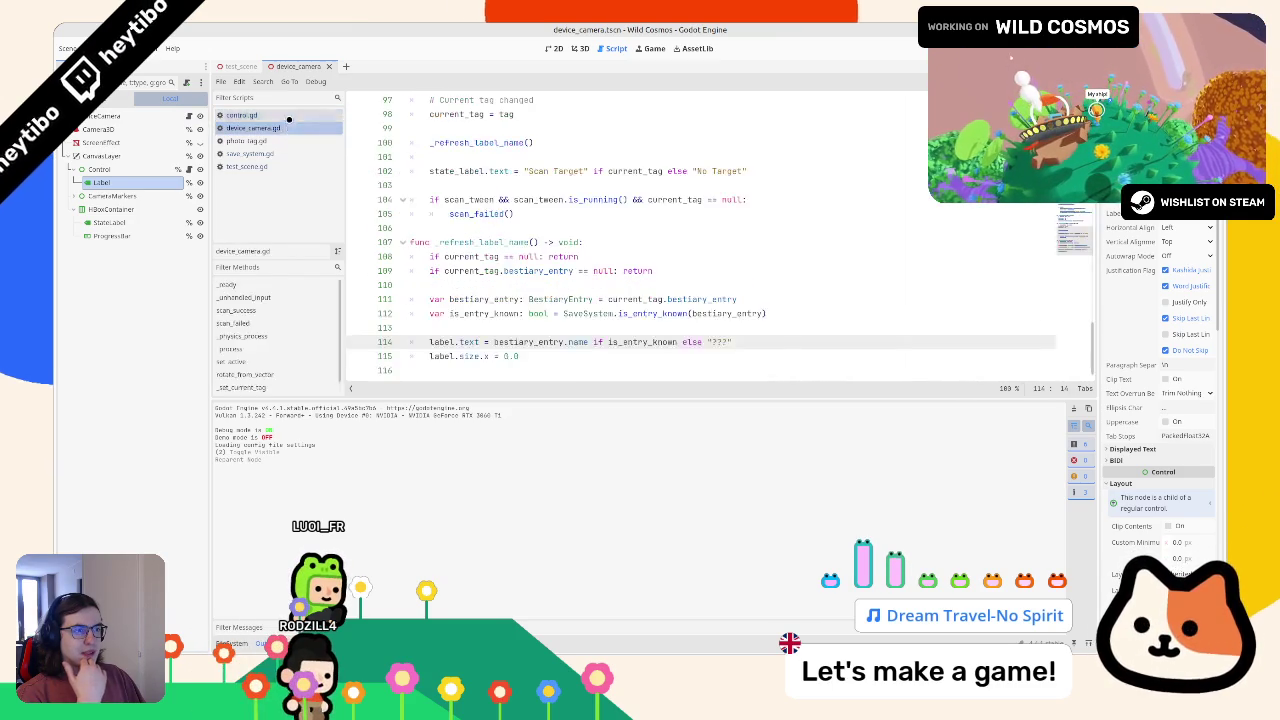
click(241, 115)
click(253, 128)
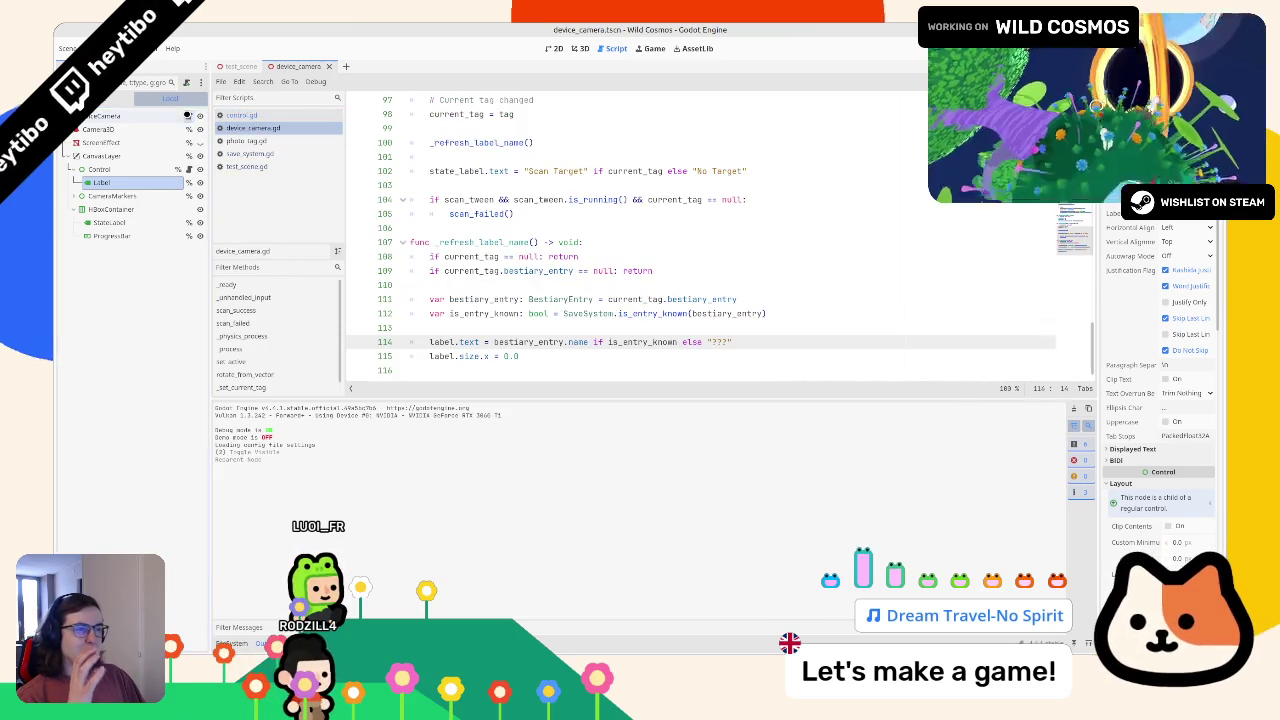
click(543, 226)
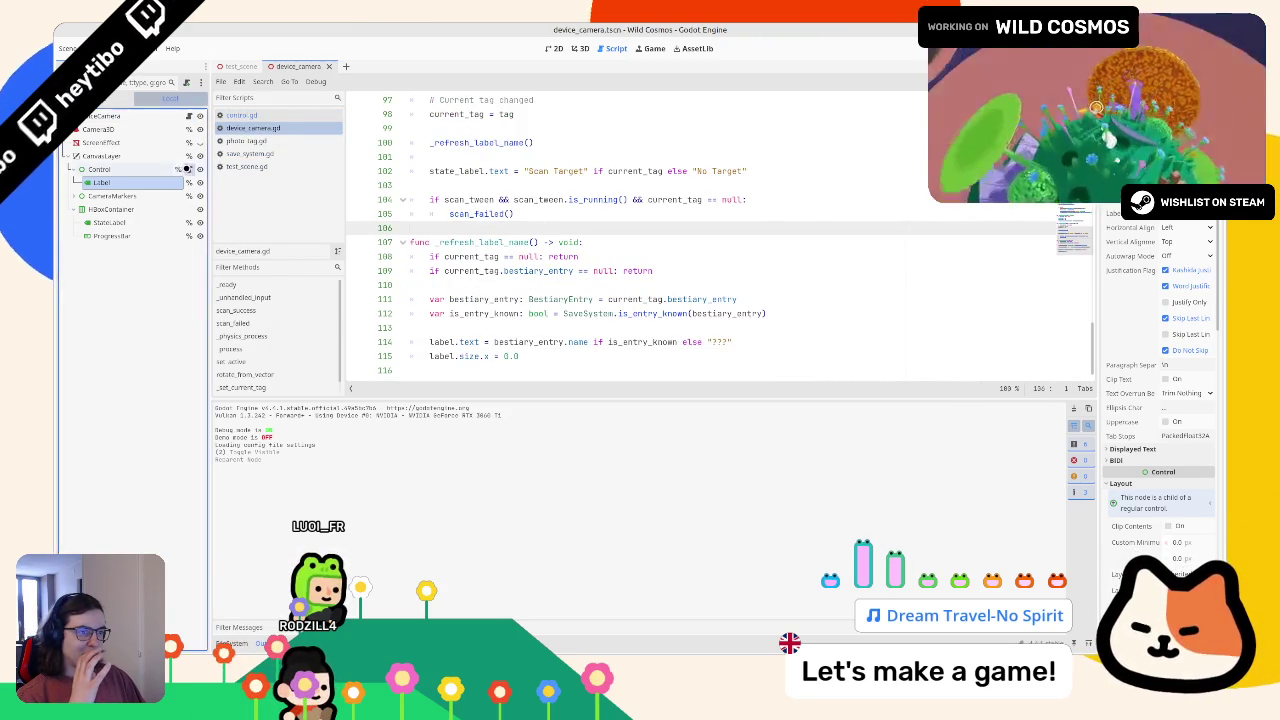
key(alt+Left)
double_click(492, 228)
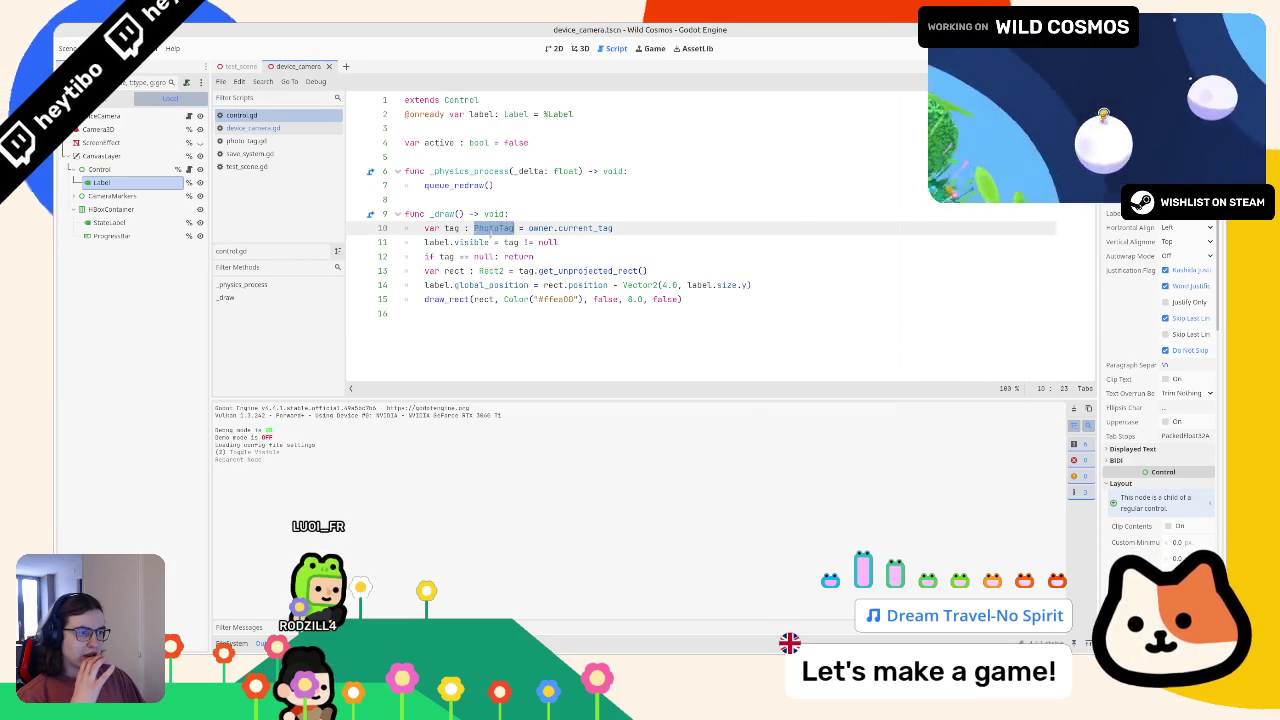
text(g)
mouse_move(458, 228)
mouse_down()
mouse_move(614, 228)
mouse_move(468, 228)
mouse_up()
double_click(585, 228)
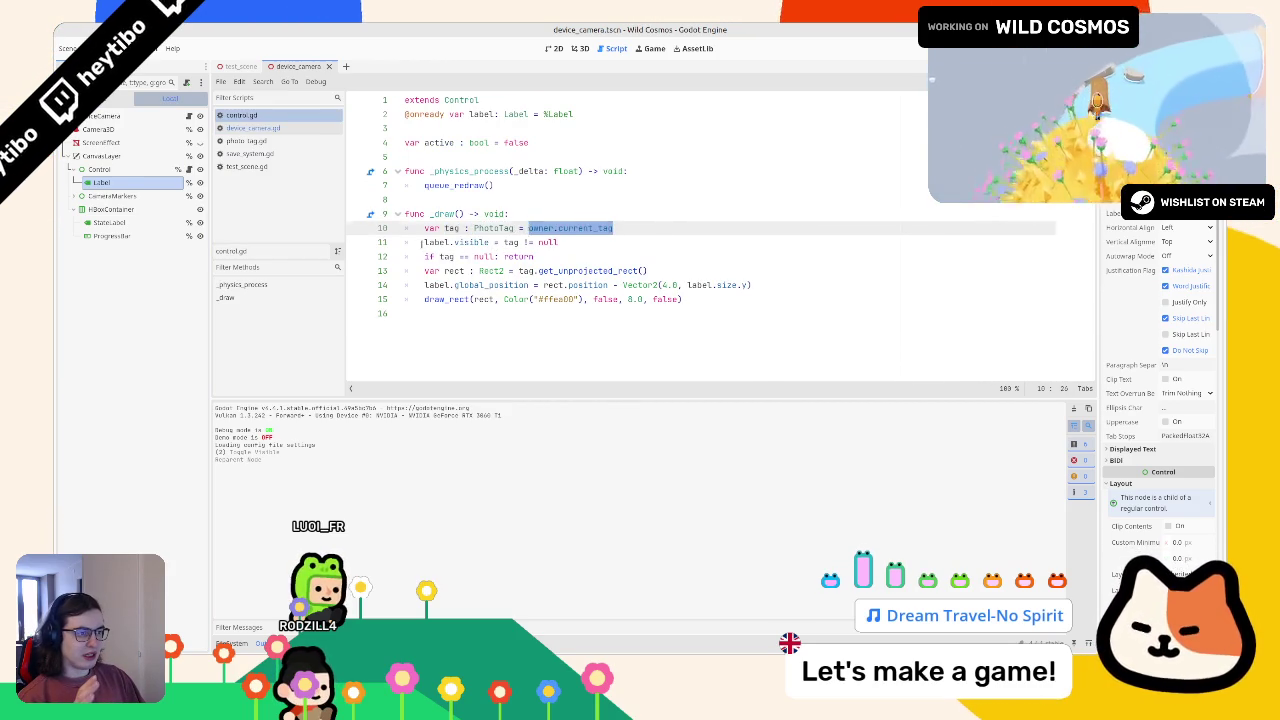
mouse_move(421, 242)
mouse_down()
mouse_move(602, 243)
mouse_move(404, 228)
mouse_up()
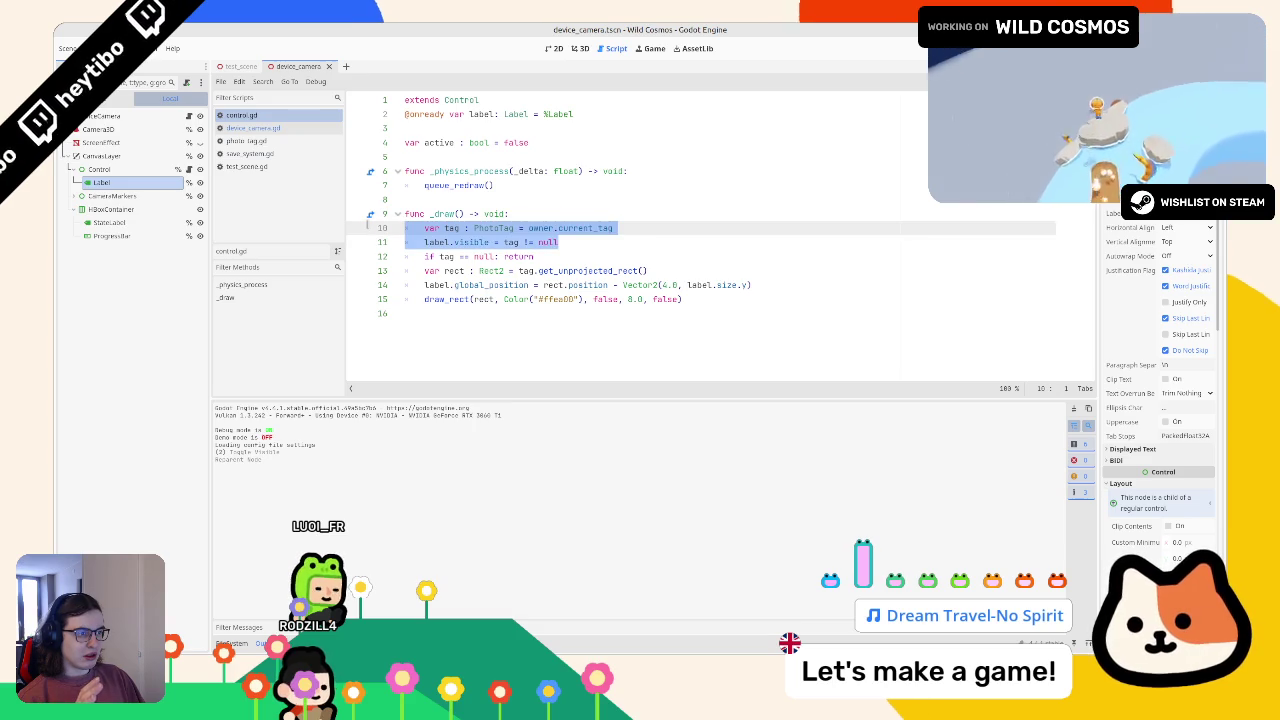
double_click(451, 228)
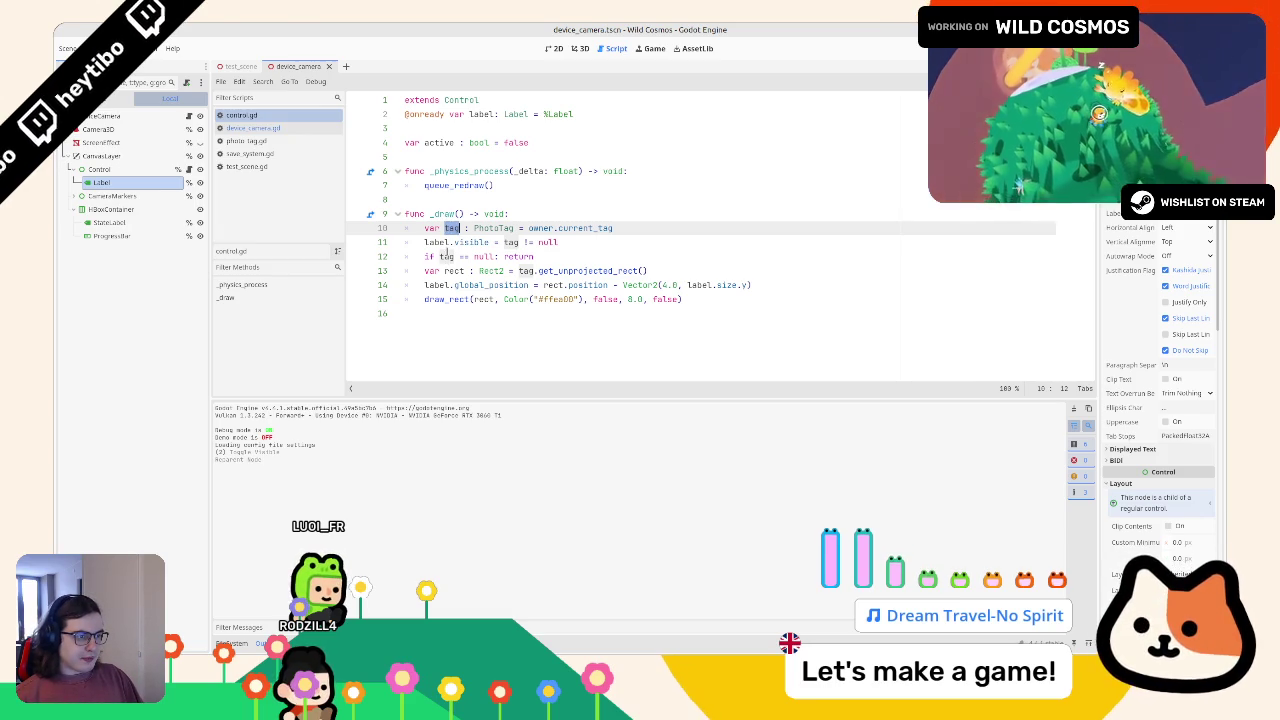
click(449, 242)
double_click(472, 242)
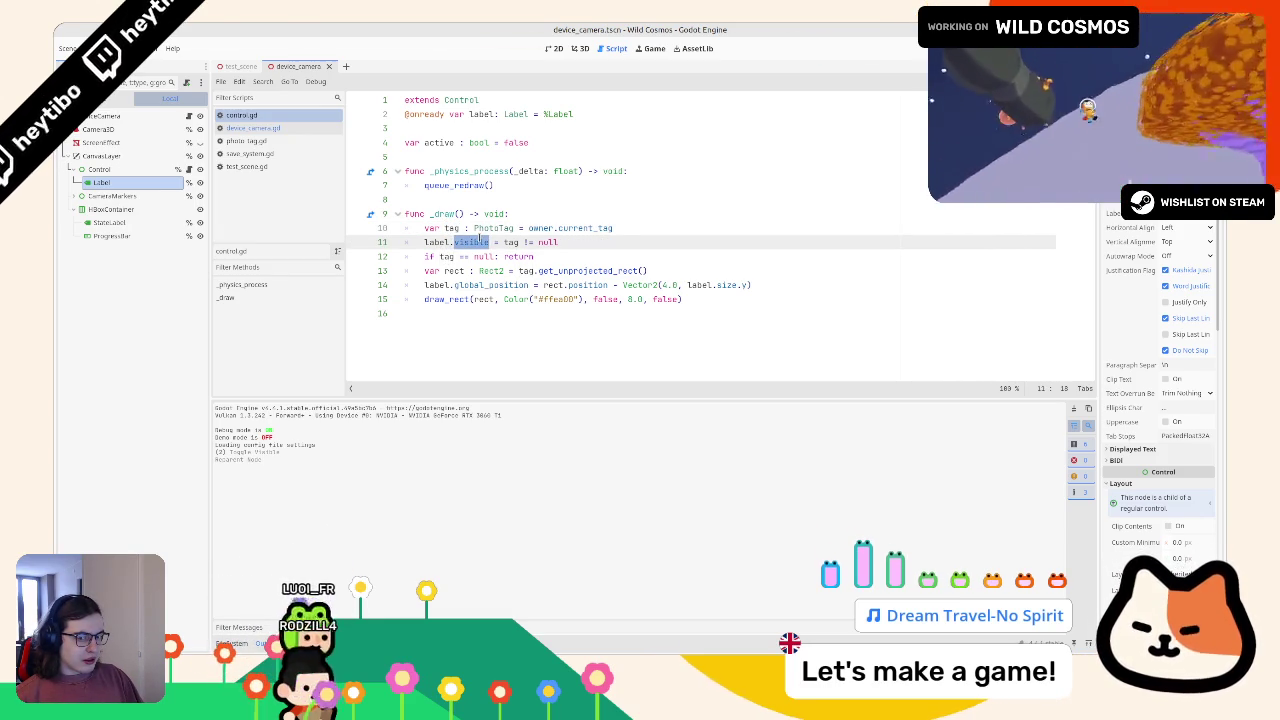
drag(489, 242, 424, 242)
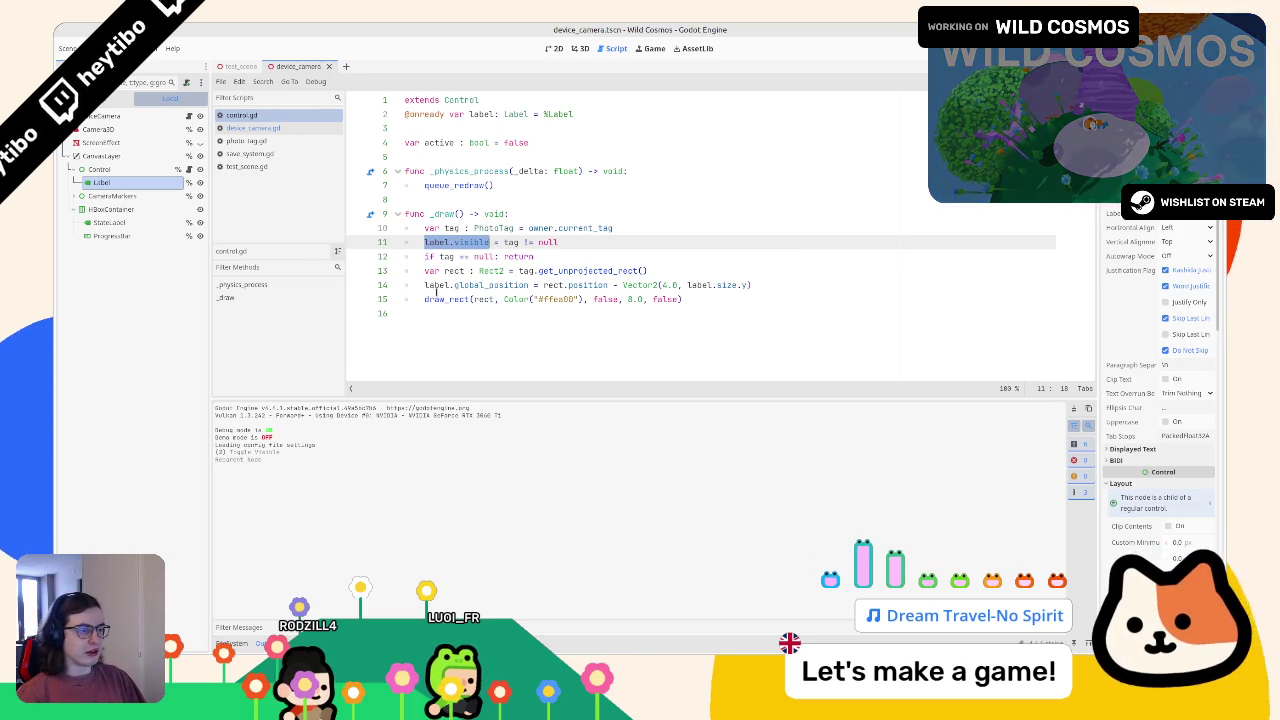
click(445, 299)
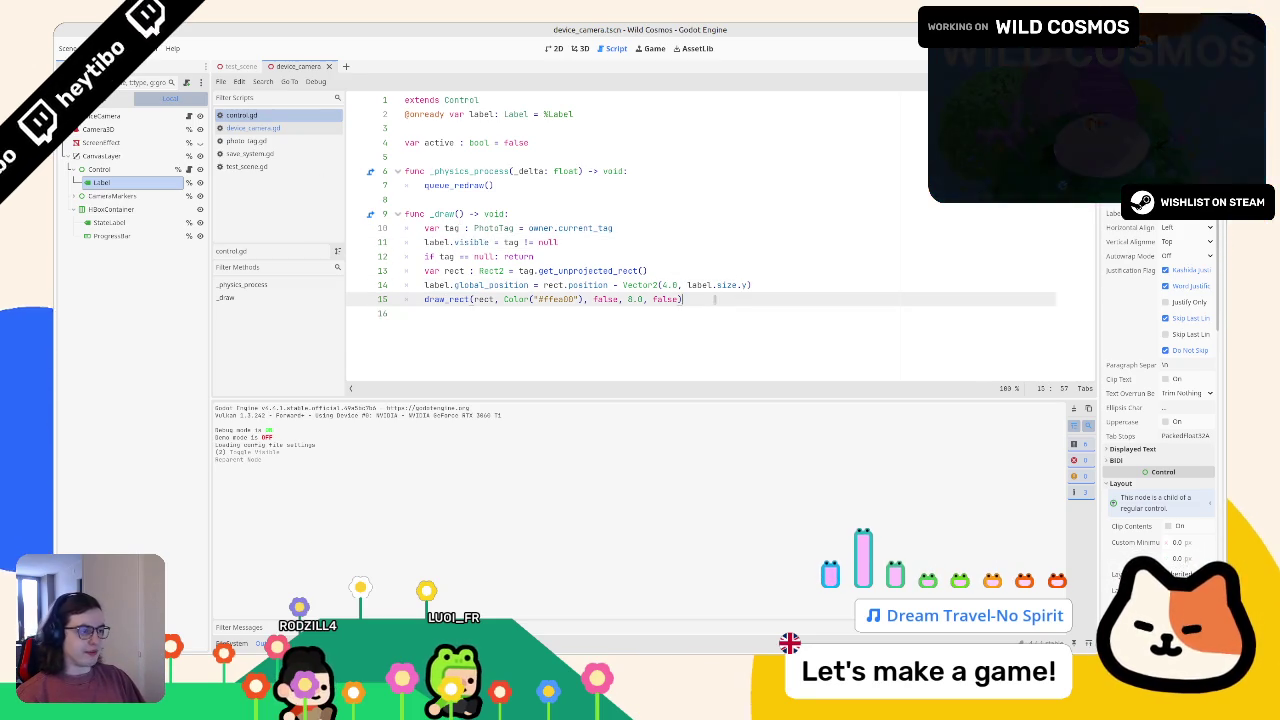
Duplicate the outline draw_rect line and change the copy's fill argument to true.
key(ctrl+shift+d)
key(ctrl+shift+Return)
key(Down)
key(ctrl+shift+Right)
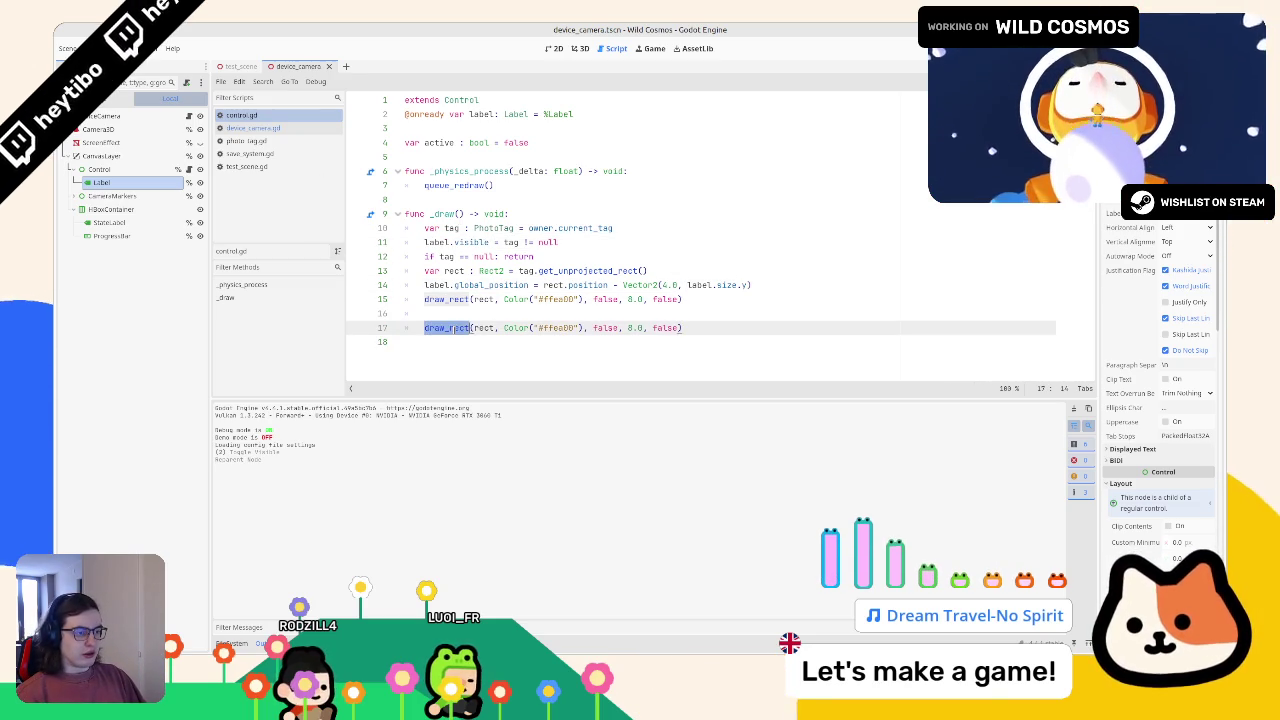
double_click(606, 328)
key(BackSpace)
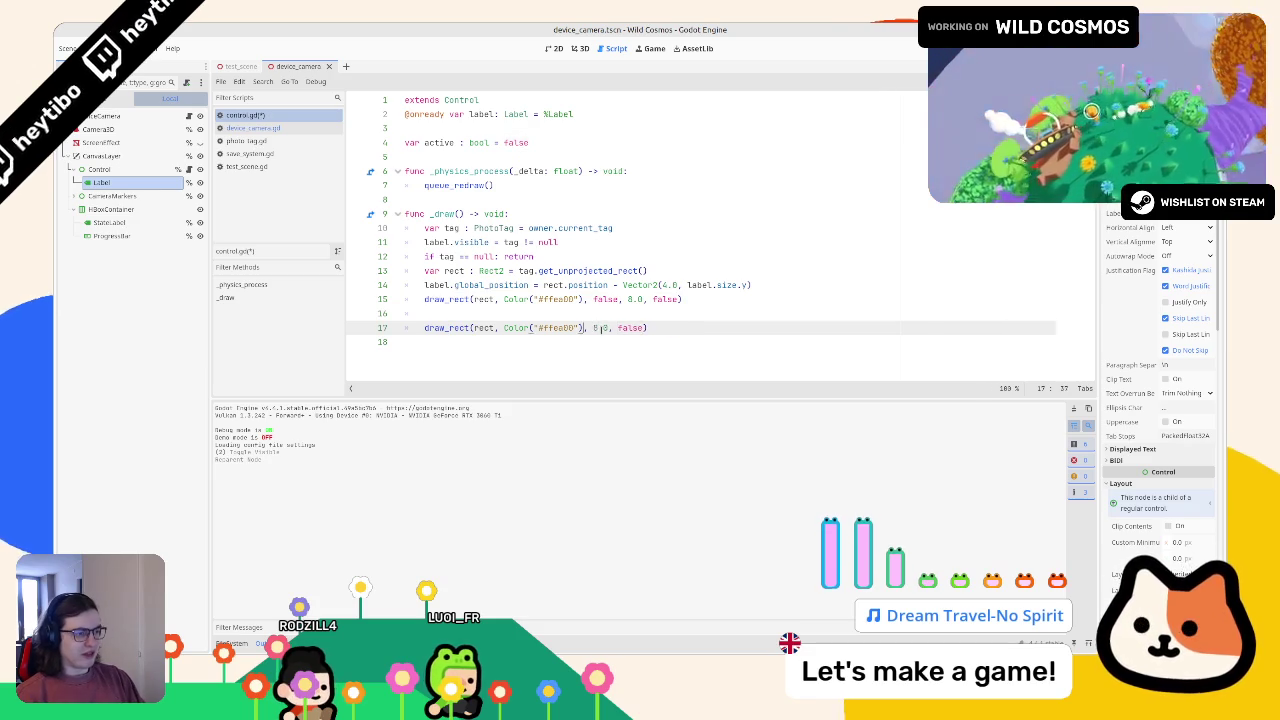
text(true)
Examine the #ffea00 colour string on the new fill line and its Color reference.
click(555, 327)
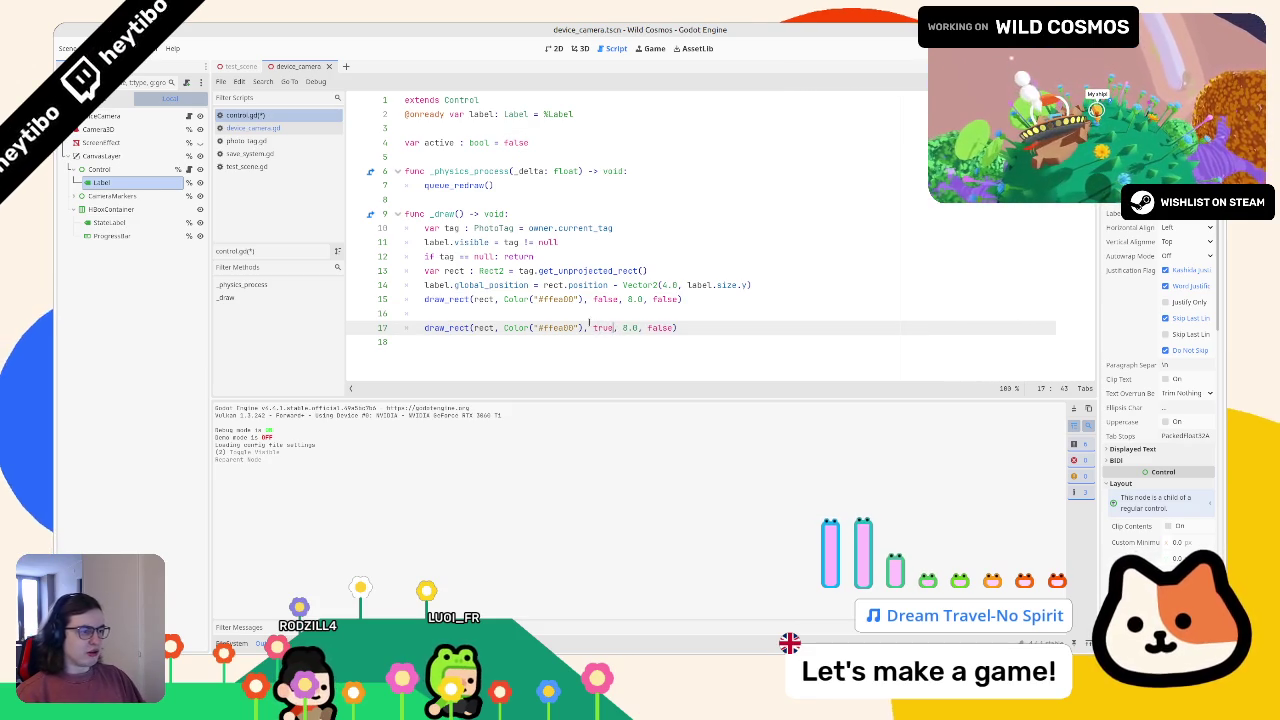
double_click(555, 327)
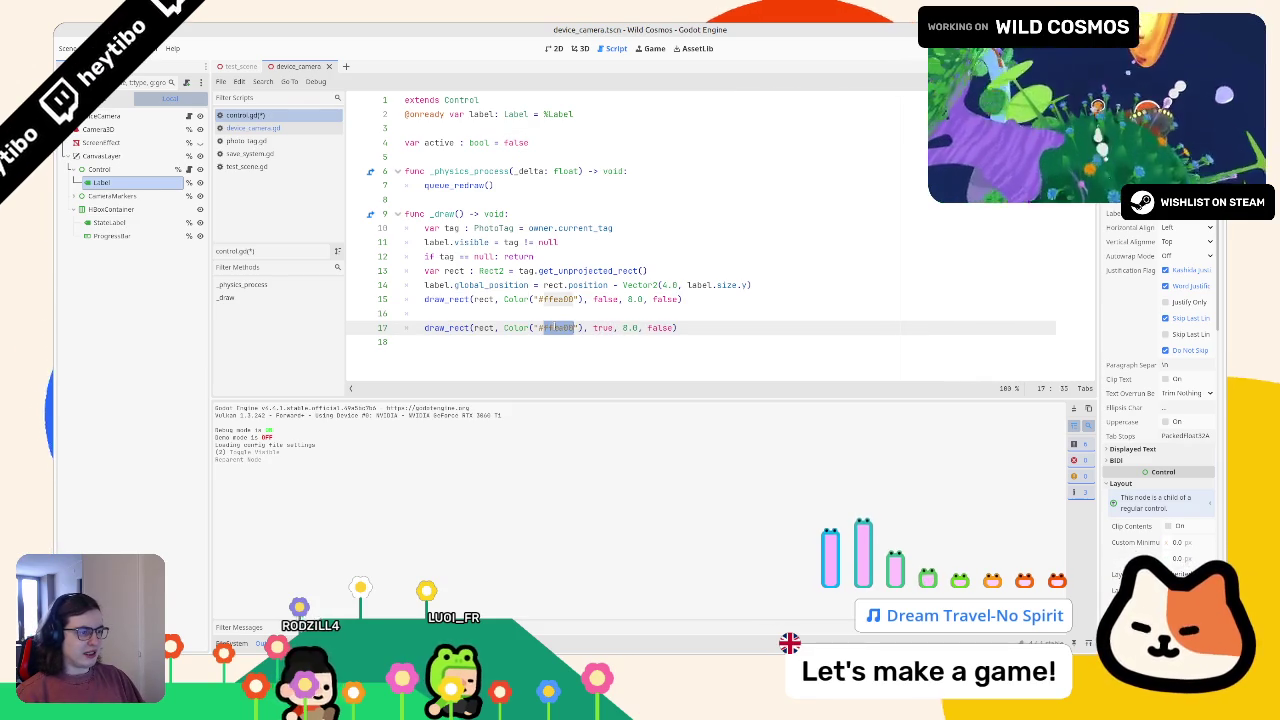
click(578, 327)
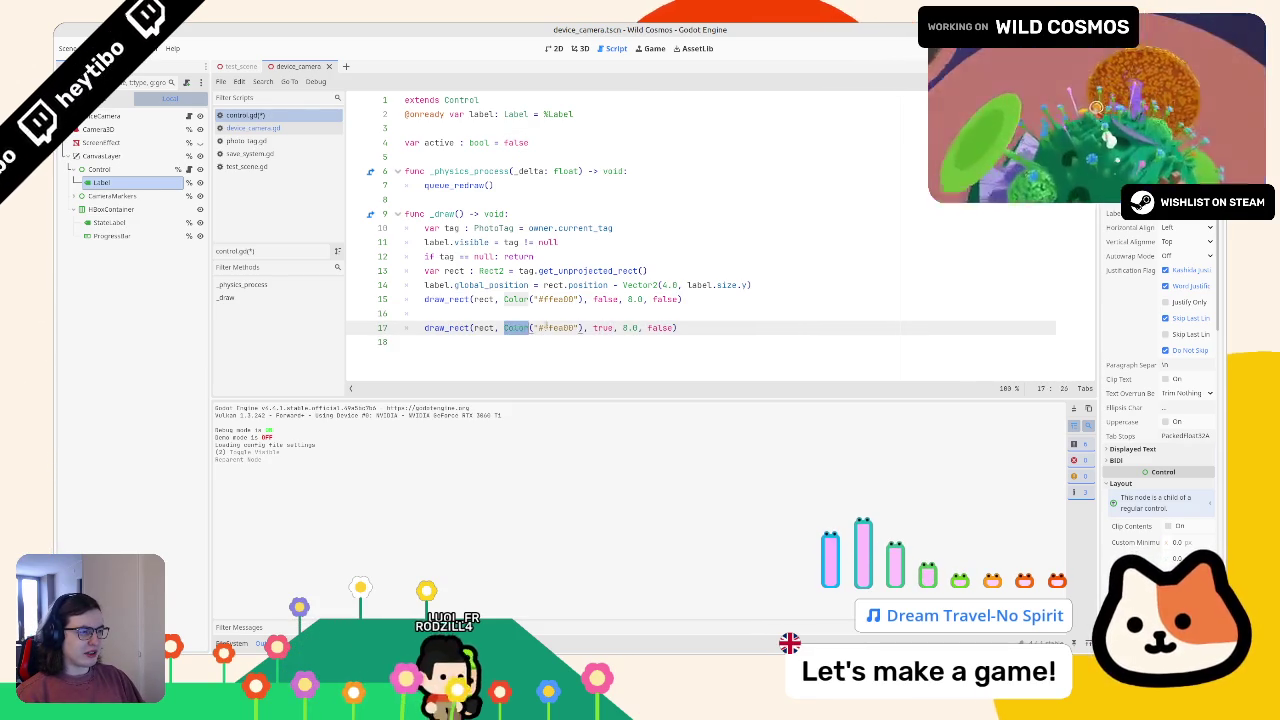
double_click(558, 327)
click(524, 327)
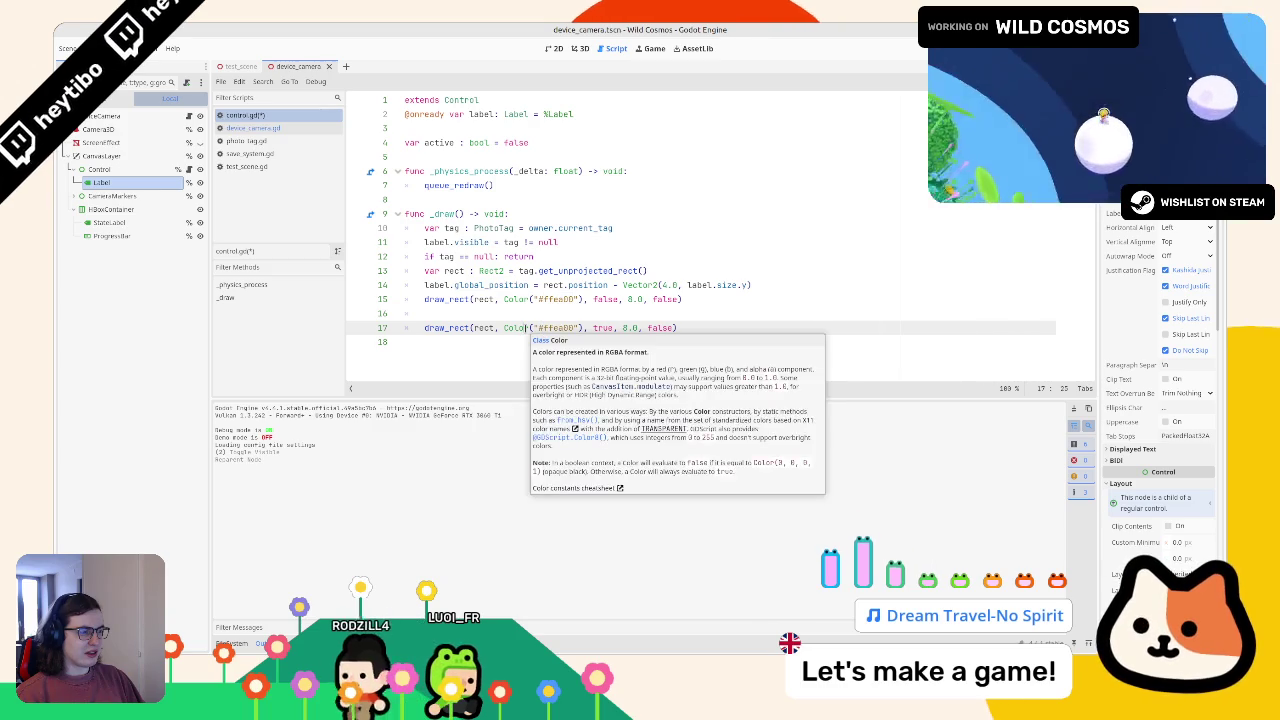
click(541, 327)
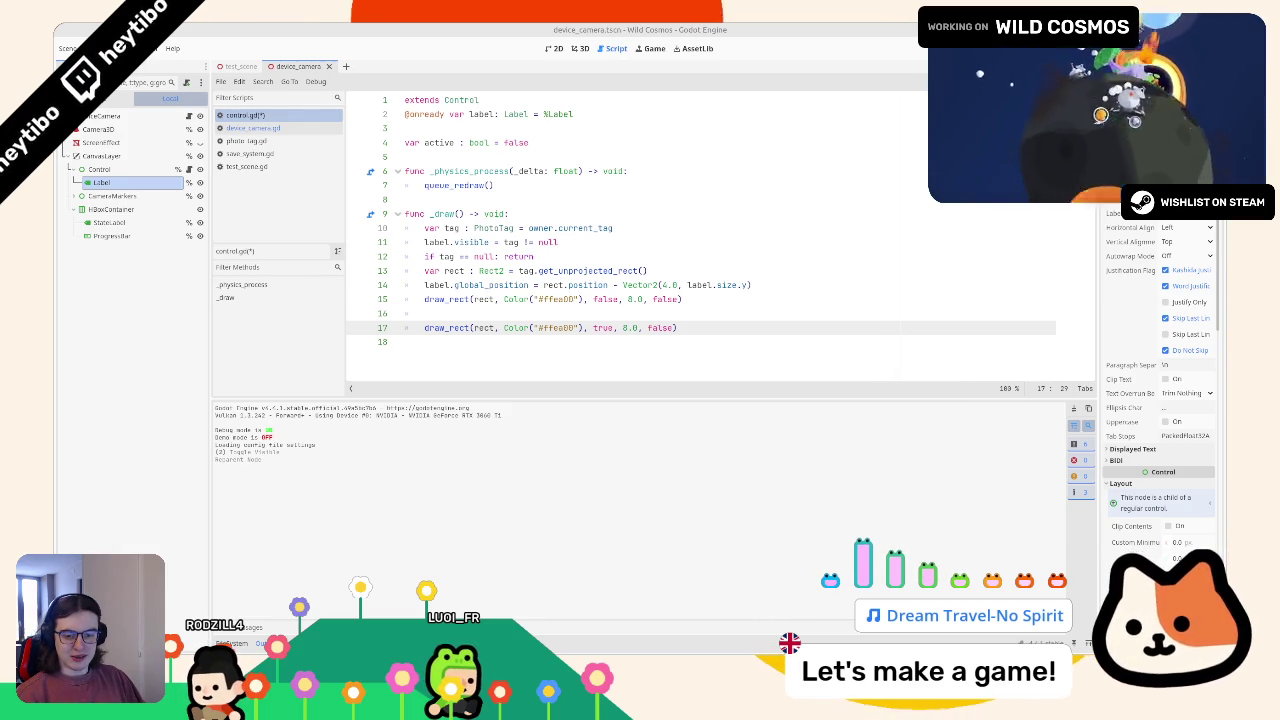
double_click(558, 328)
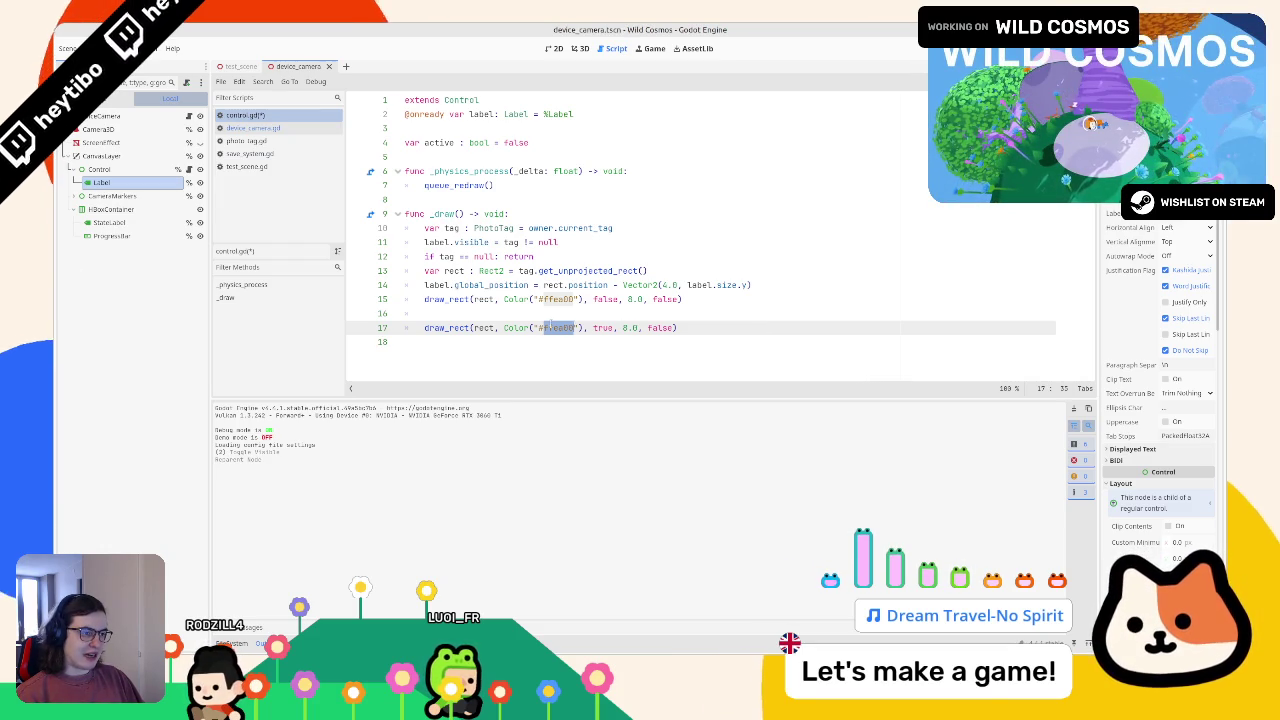
Read the Color class constructors in the documentation, then return to control.gd.
ctrl+click(512, 326)
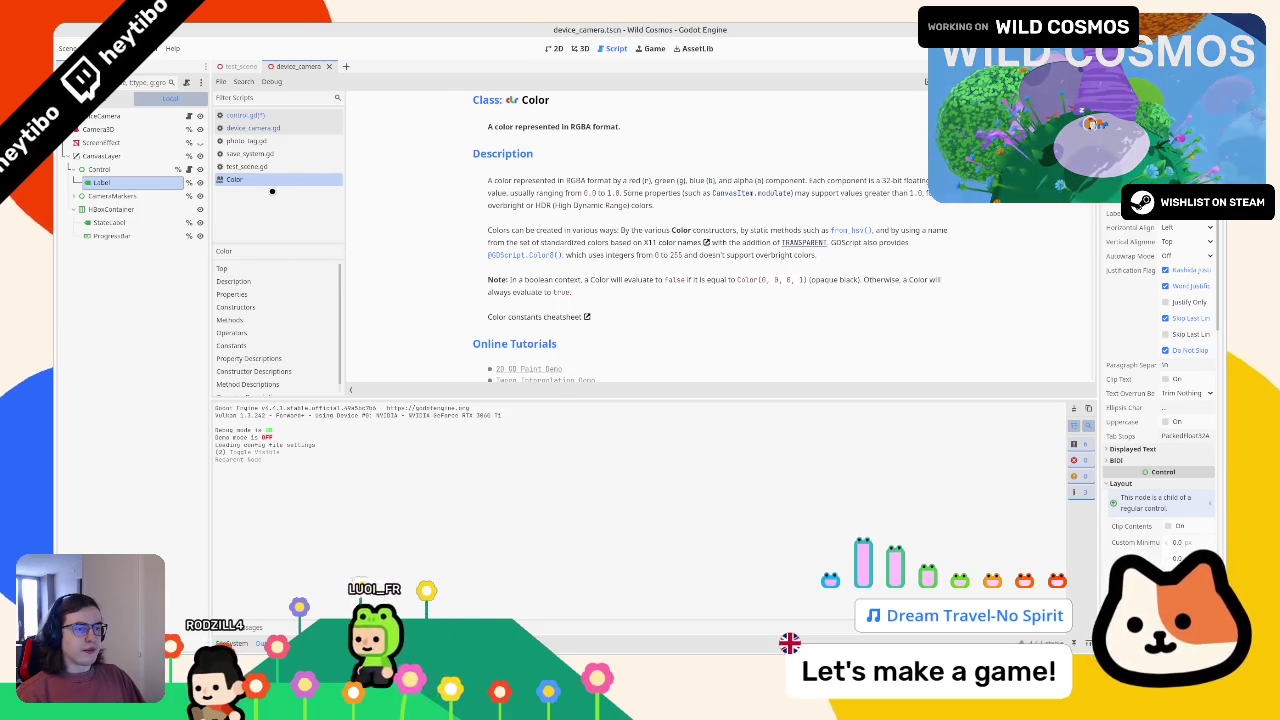
key(ctrl+w)
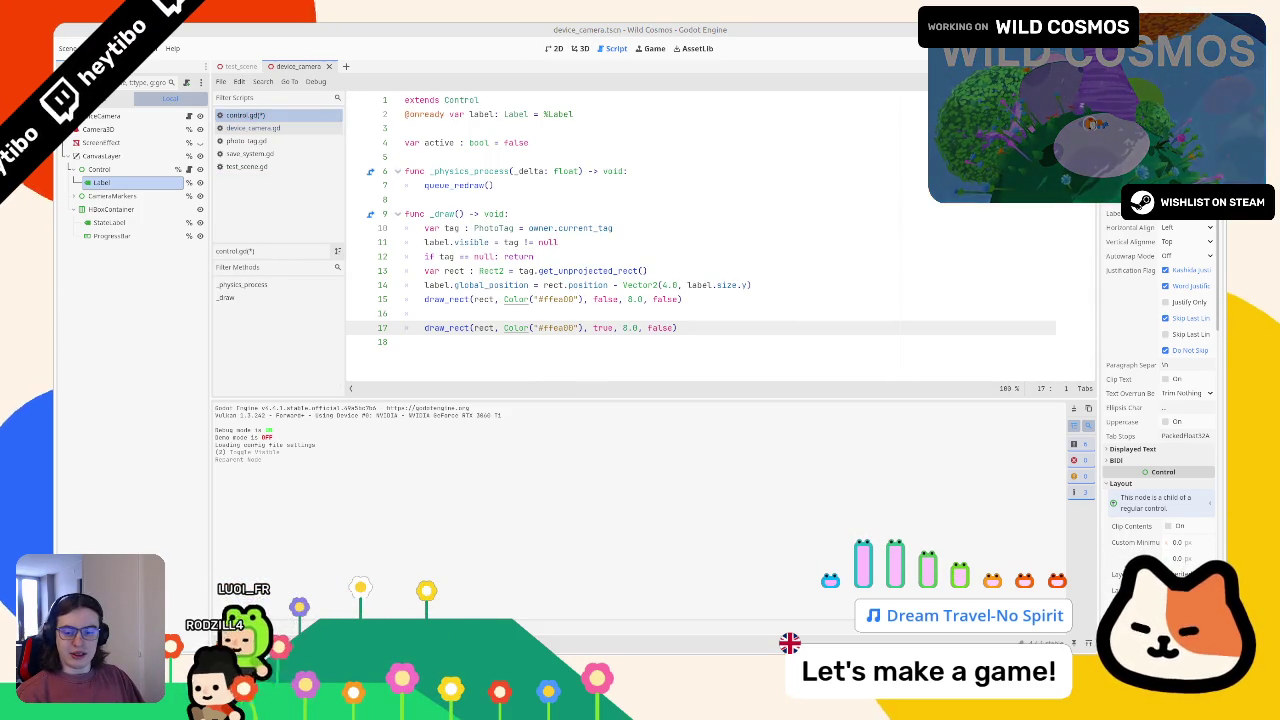
click(578, 327)
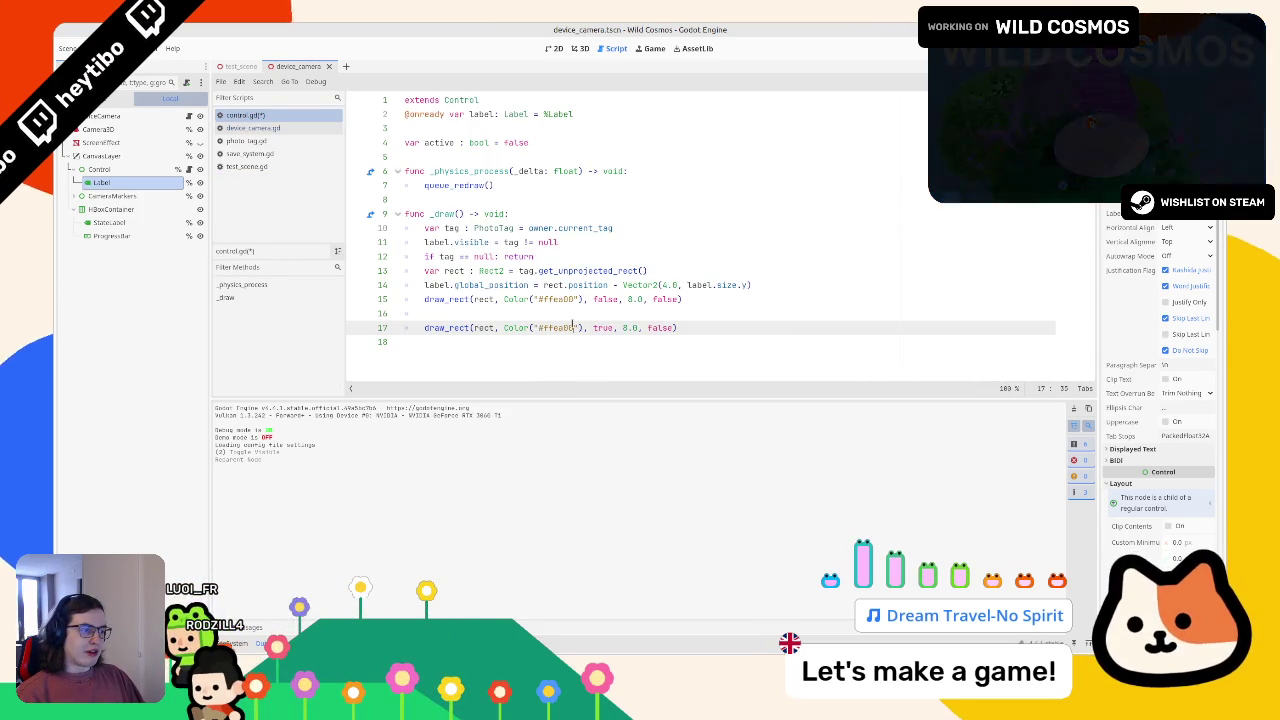
ctrl+click(515, 327)
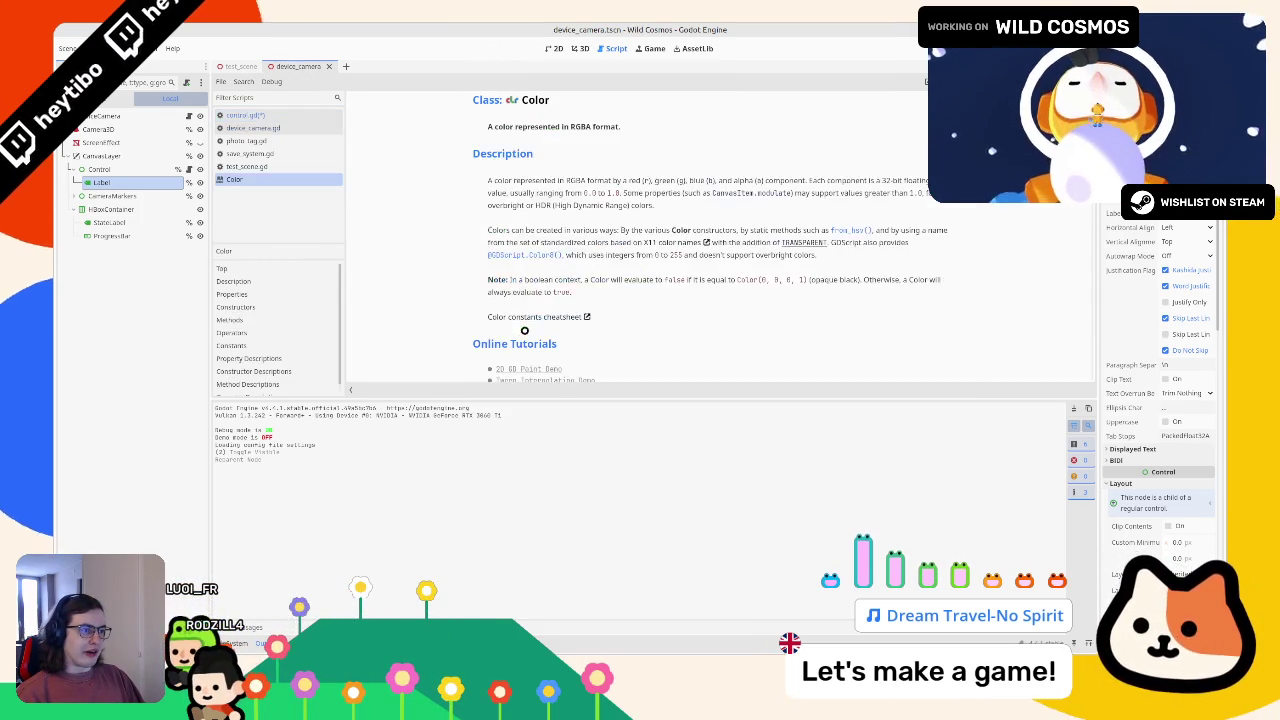
scroll(551, 322, down, 5)
scroll(551, 322, down, 2)
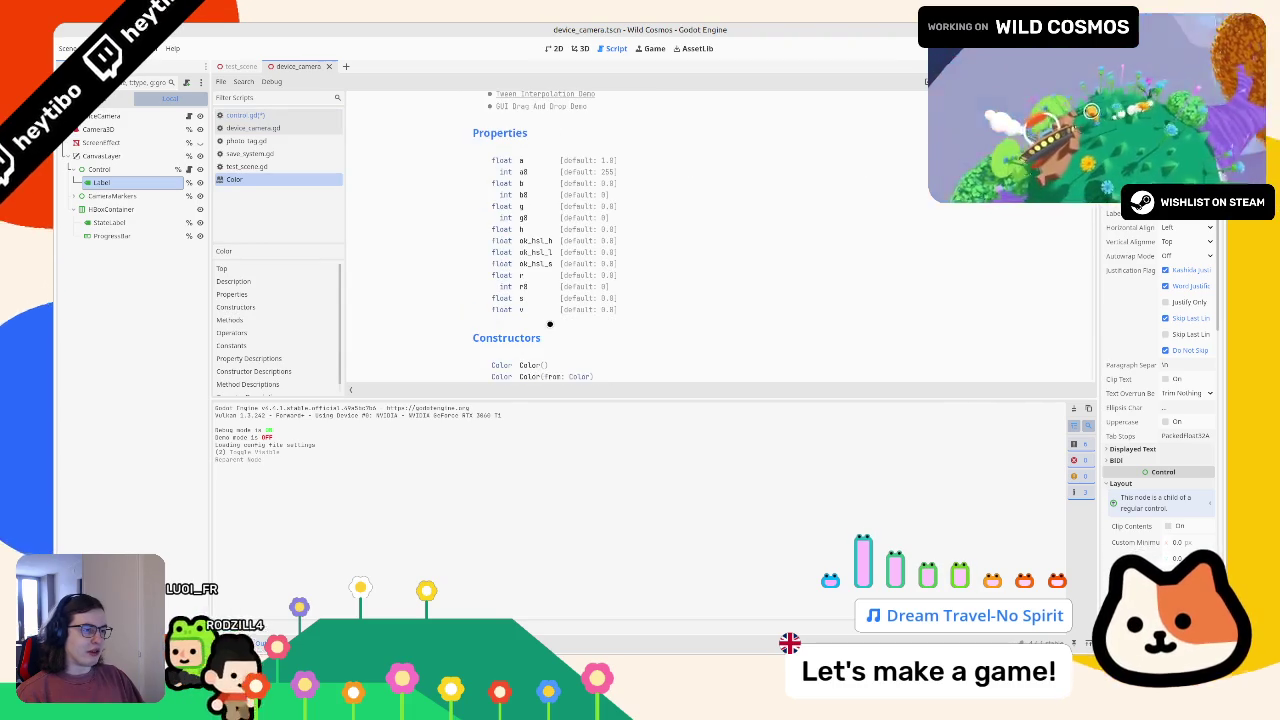
scroll(549, 323, down, 3)
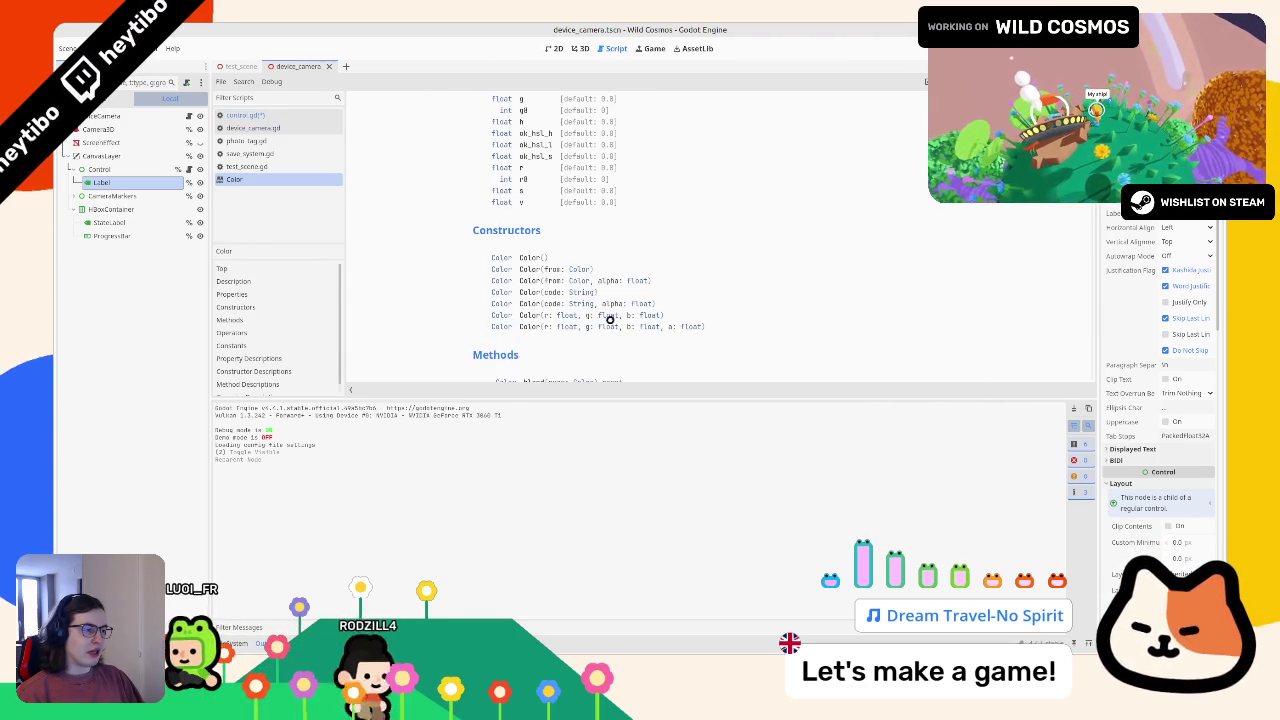
key(ctrl+w)
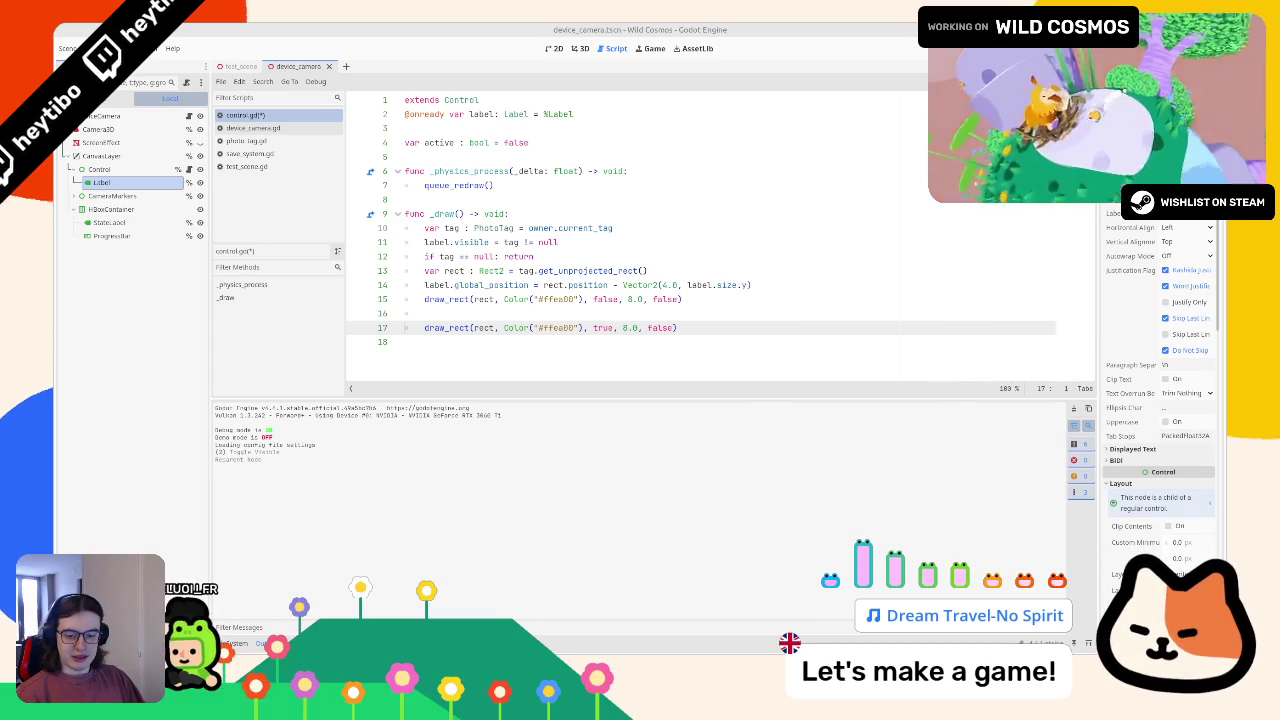
Replace the fill's hex colour with RGB numbers and paste them into the outline's Color.
drag(534, 327, 578, 327)
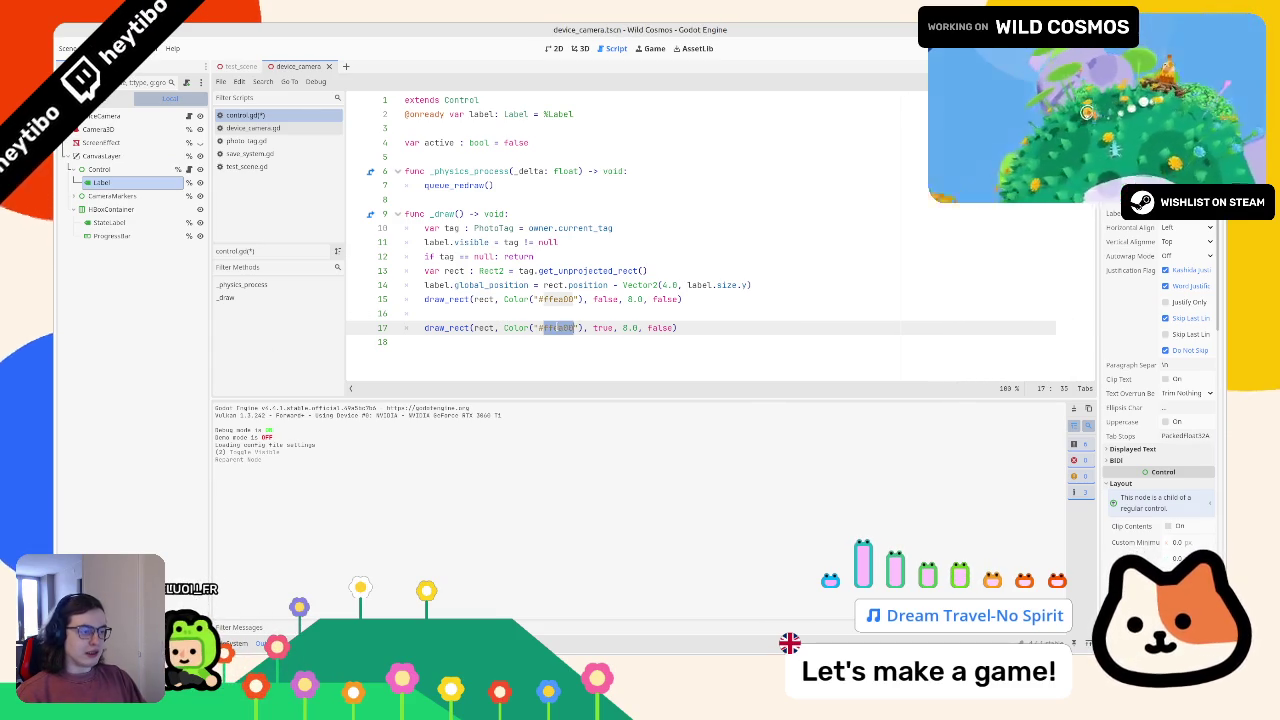
key(BackSpace)
text(25)
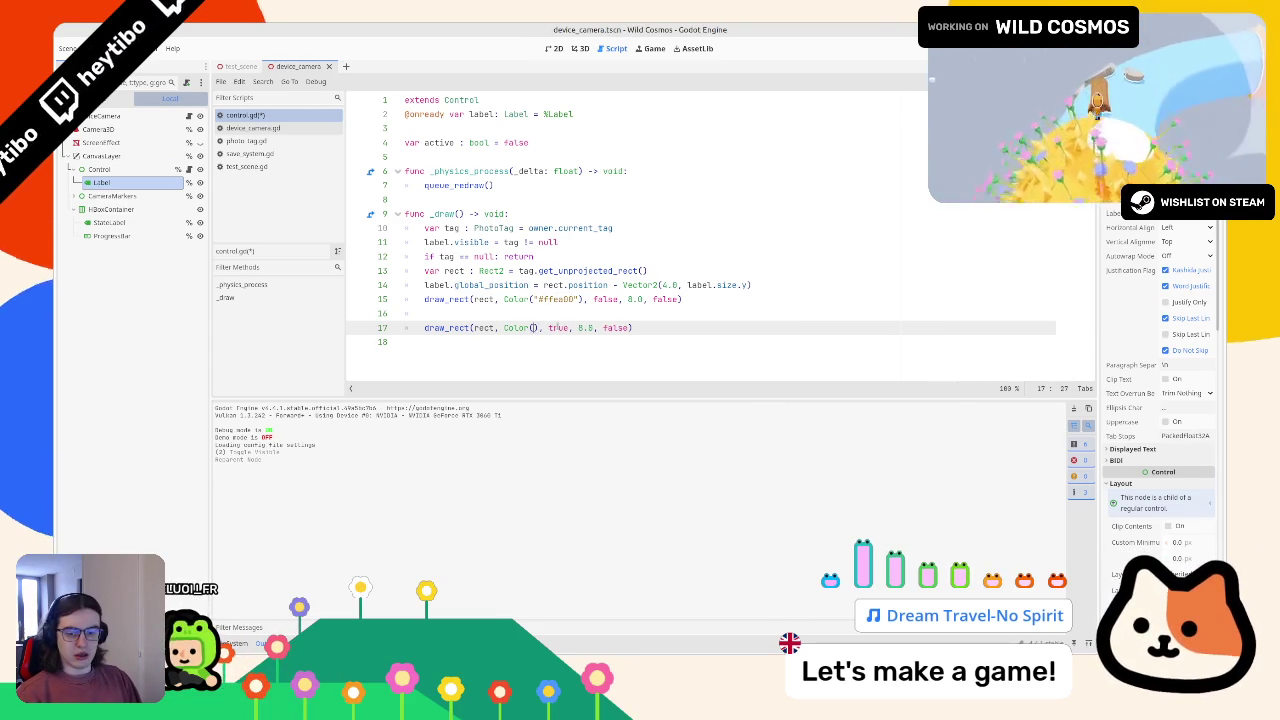
text(5, 0)
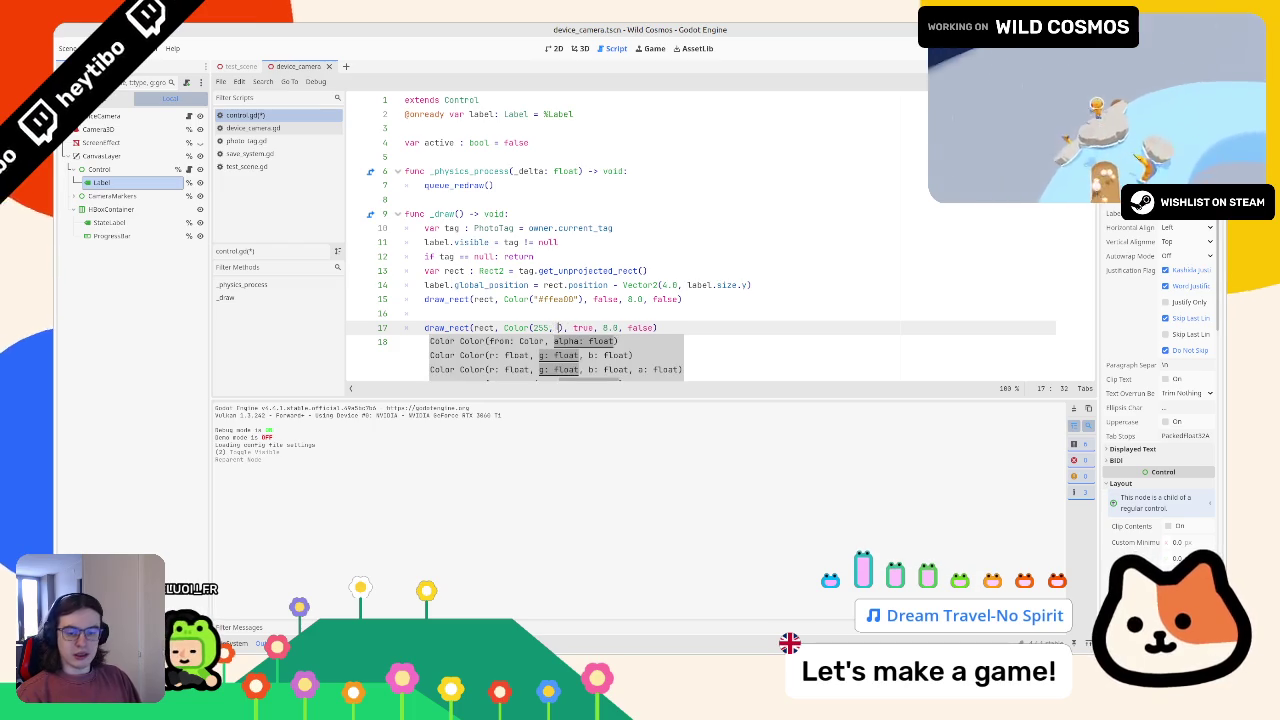
text(34, 0, 50)
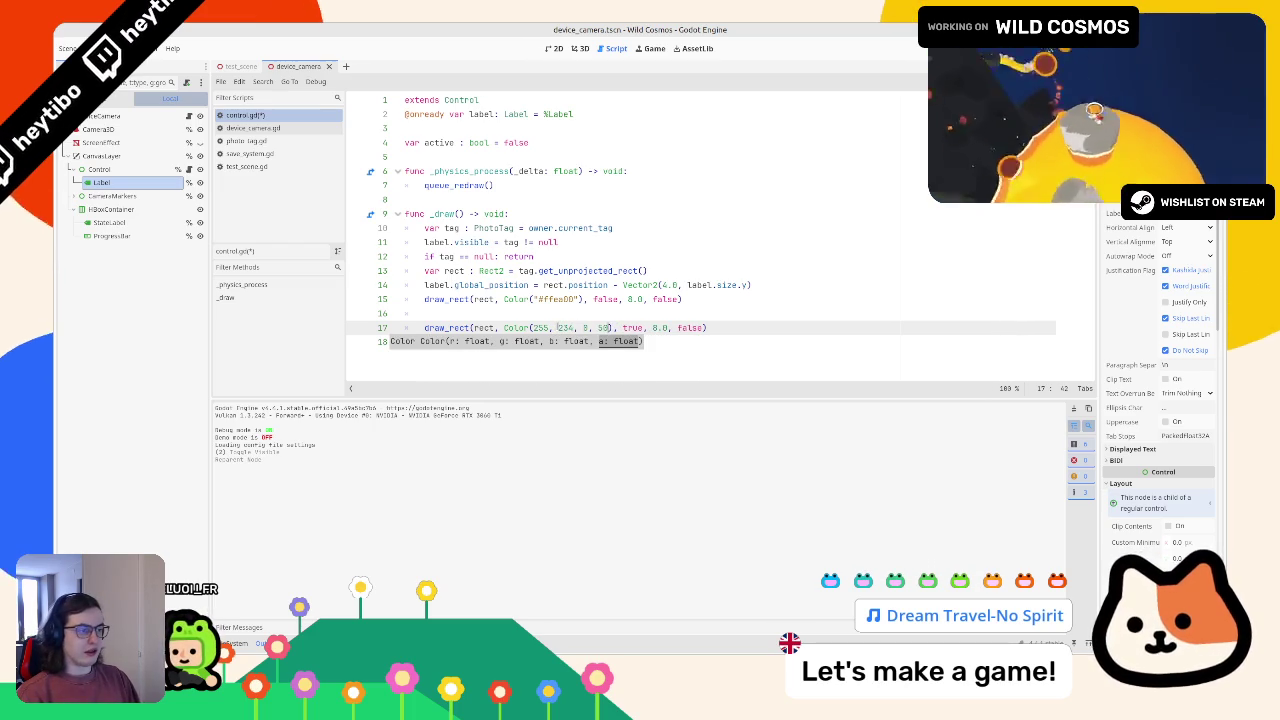
drag(533, 327, 605, 328)
key(ctrl+c)
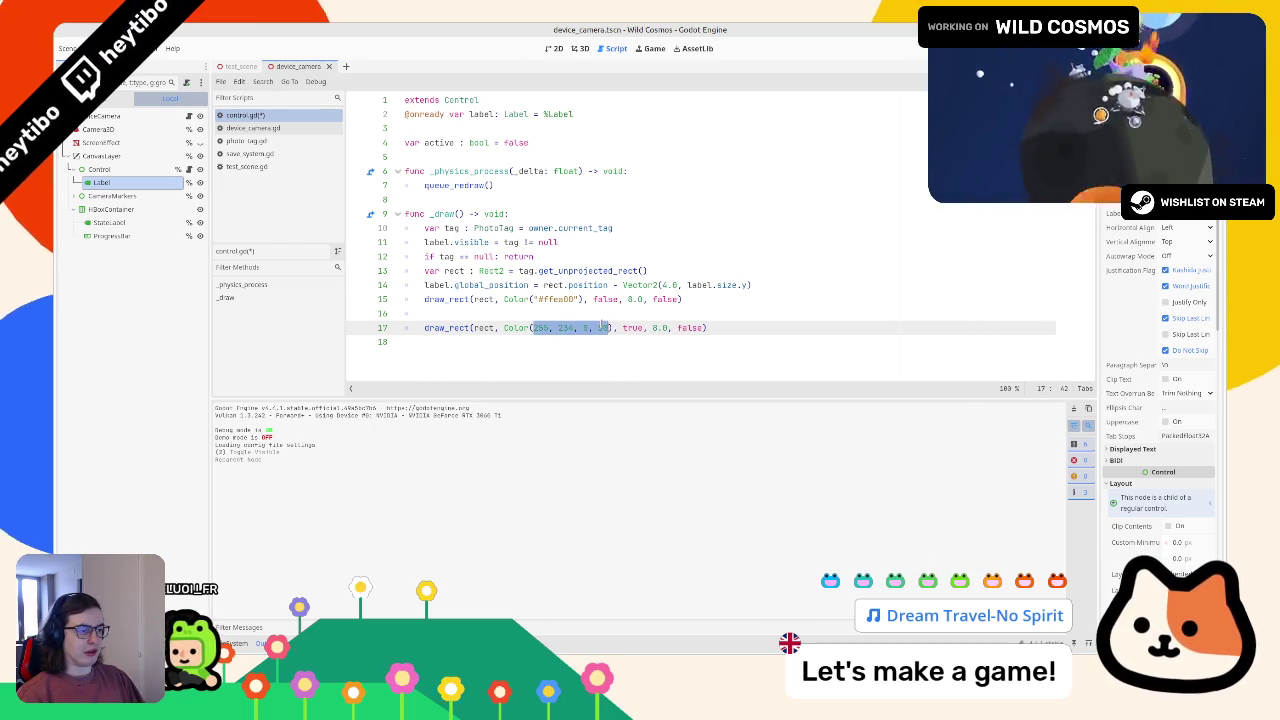
click(532, 299)
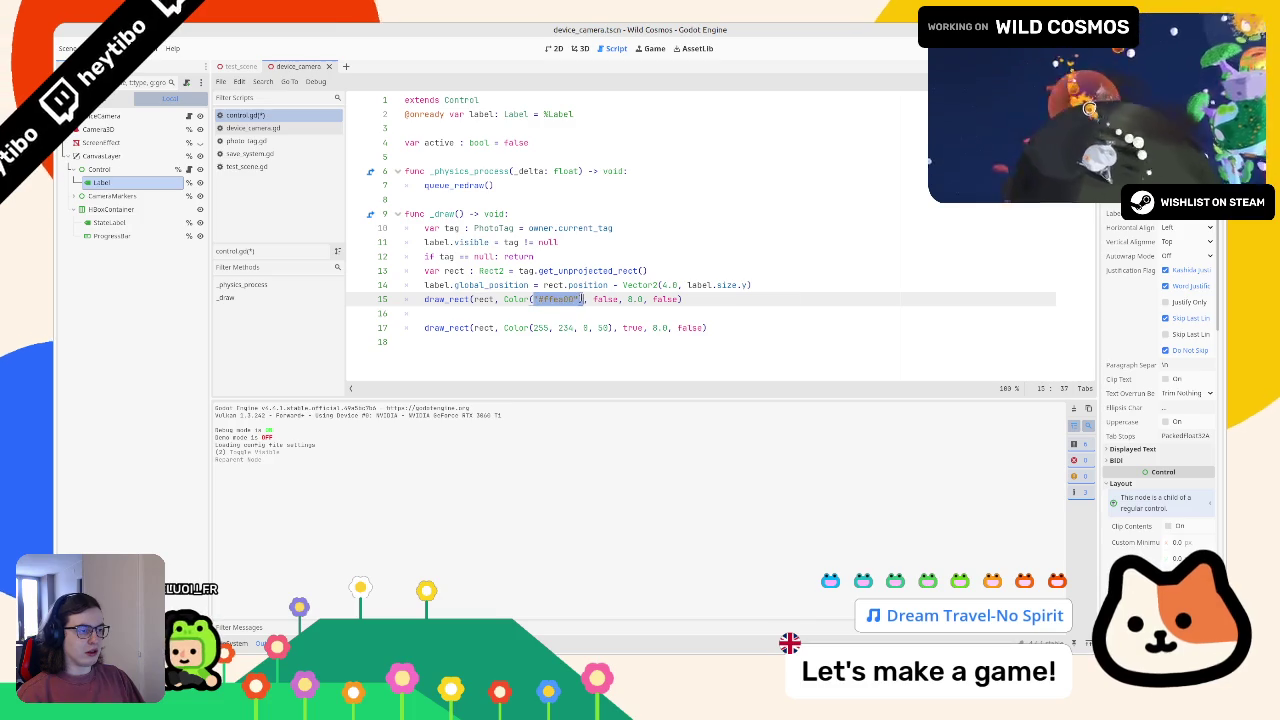
drag(579, 299, 529, 299)
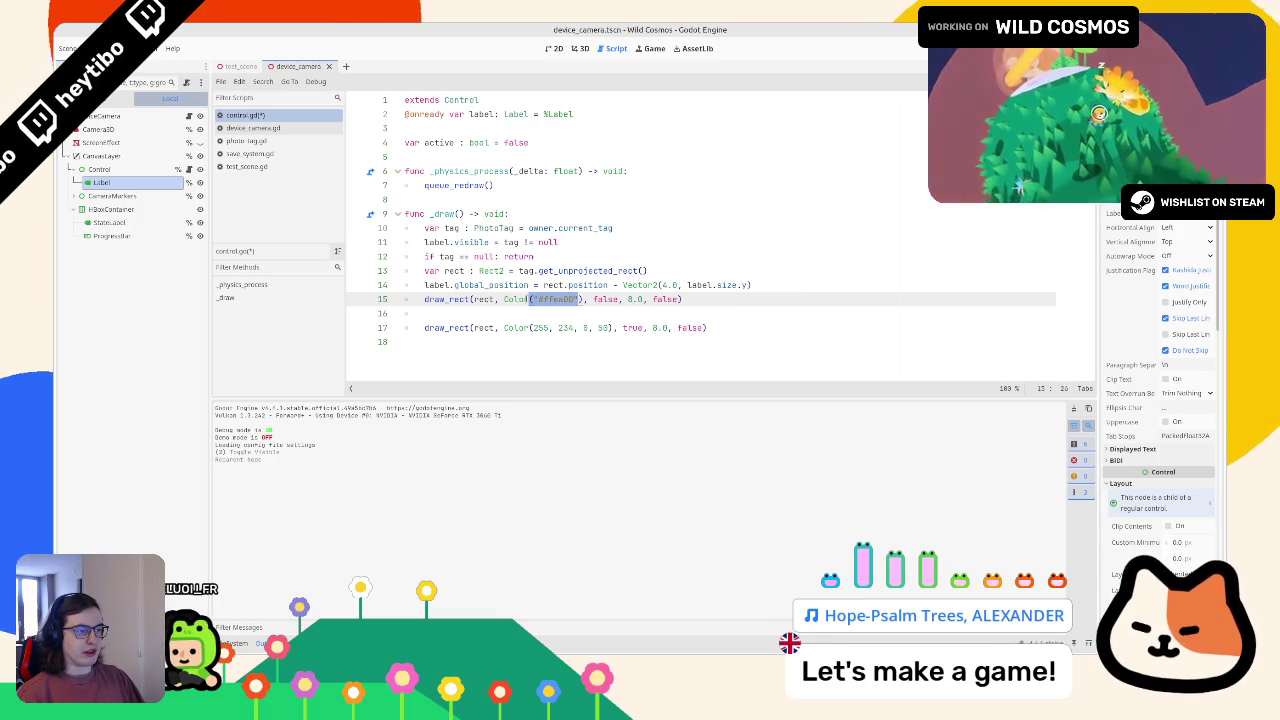
key(ctrl+v)
Drop the alpha value from the outline colour and remove the blank line between draw calls.
click(515, 313)
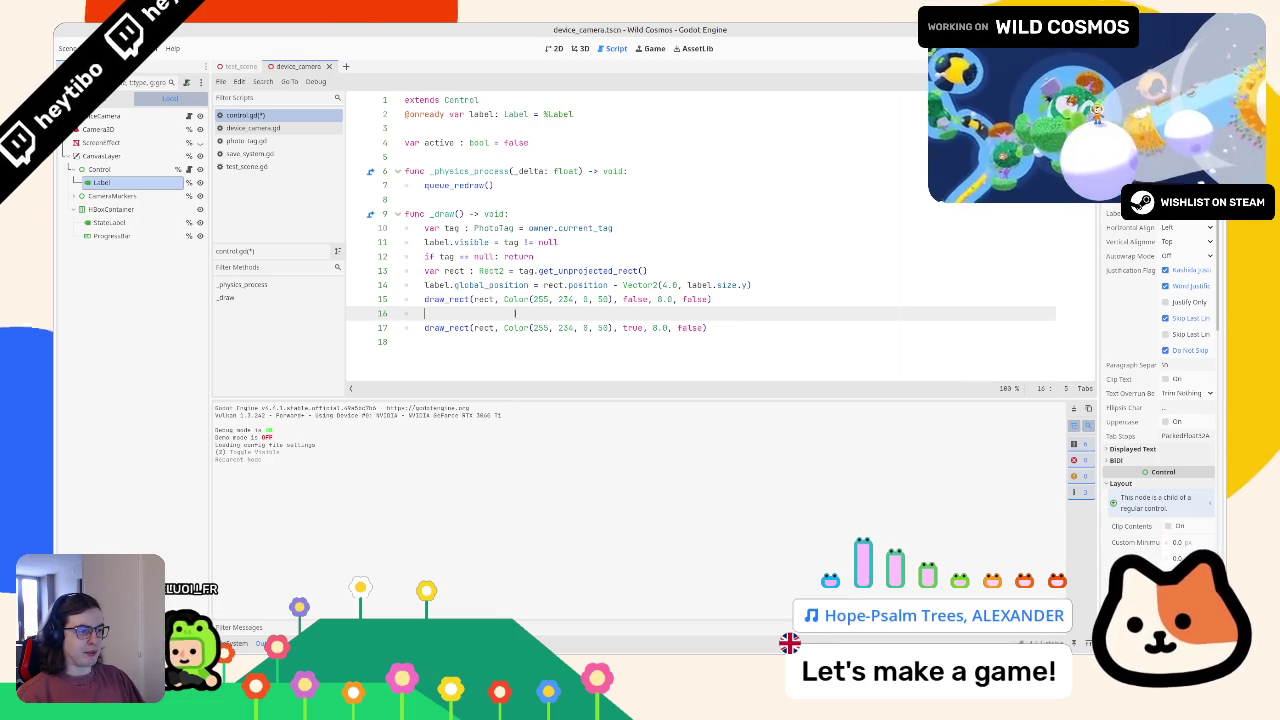
double_click(603, 299)
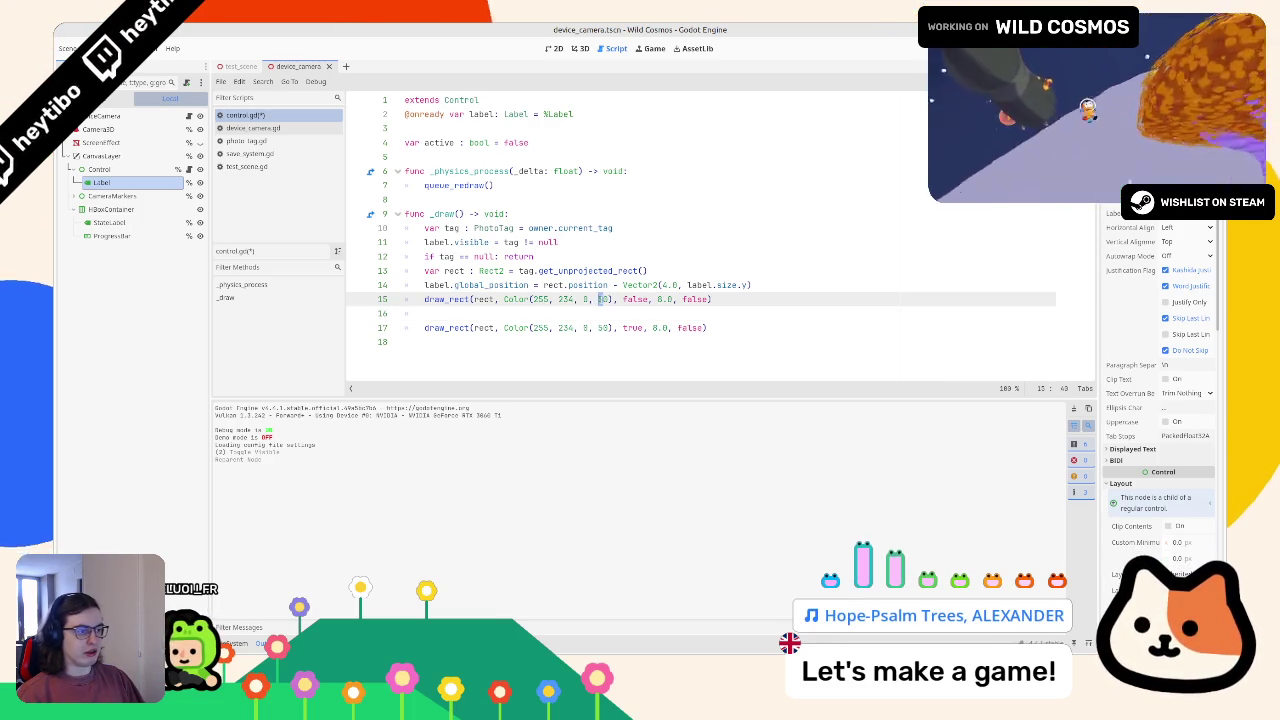
key(BackSpace)
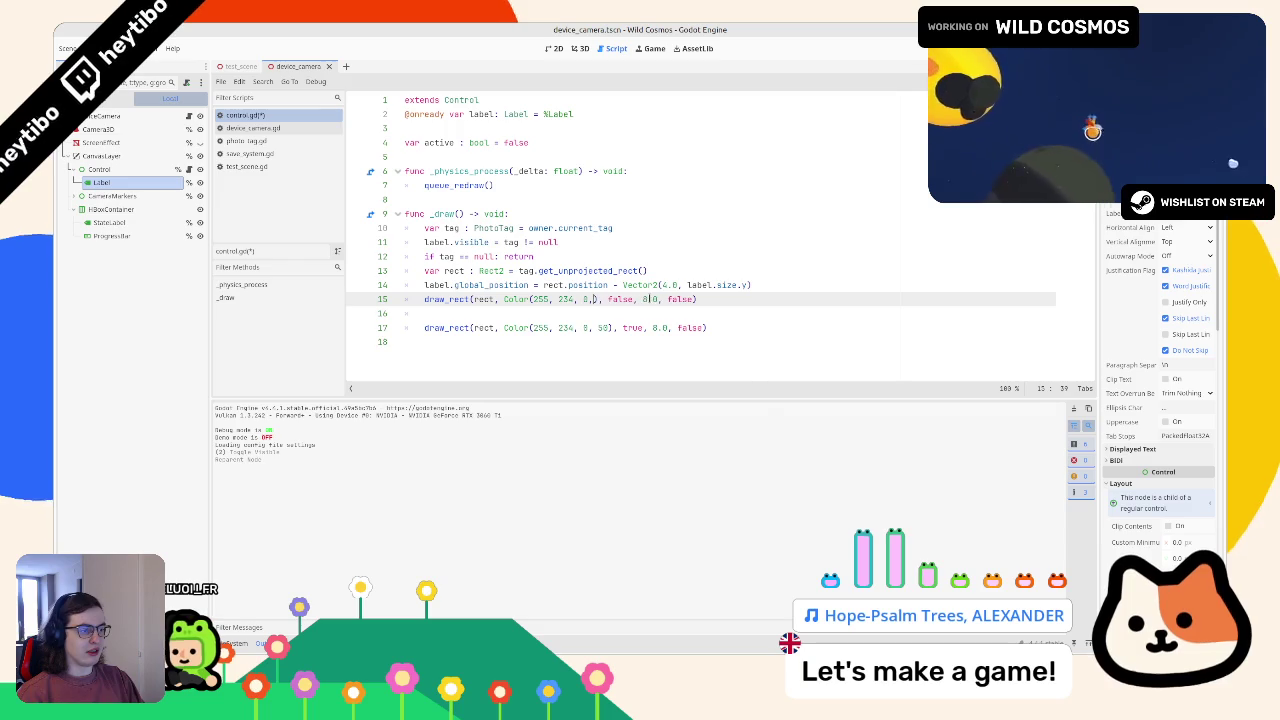
text(8)
key(Down)
key(BackSpace)
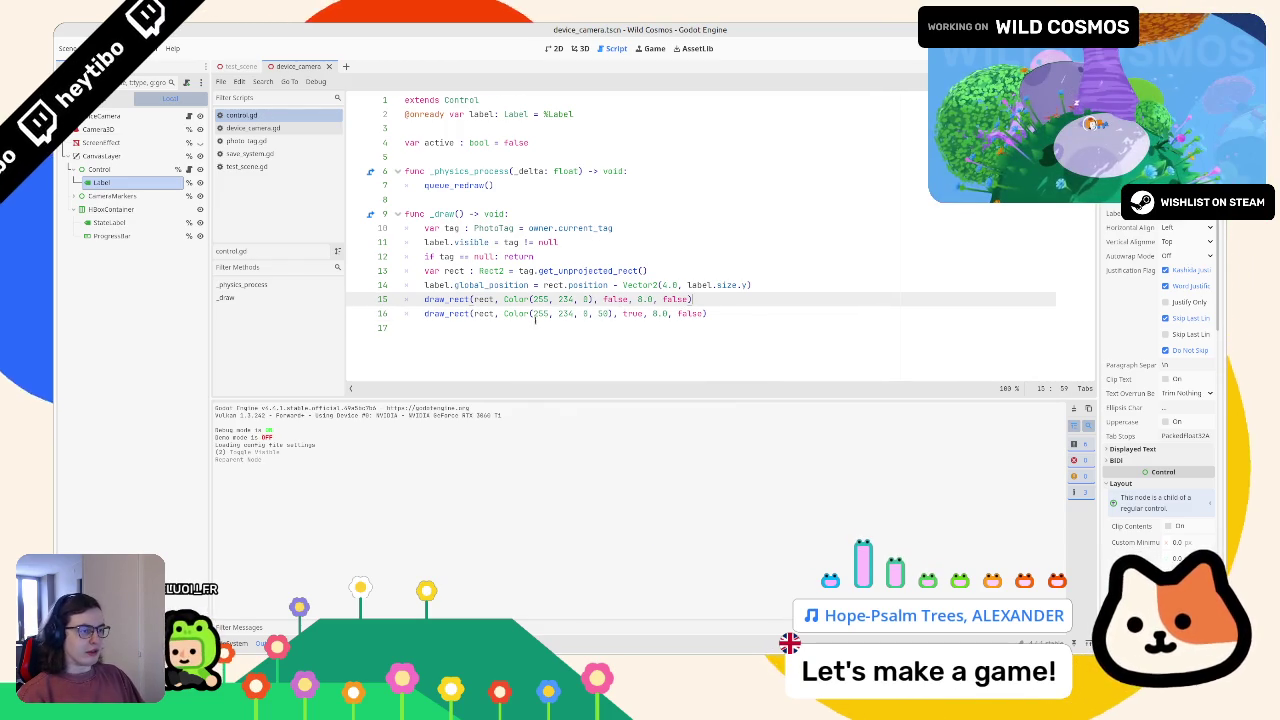
Tidy the fill line and add an empty line after the outline draw call.
key(Down)
key(Down)
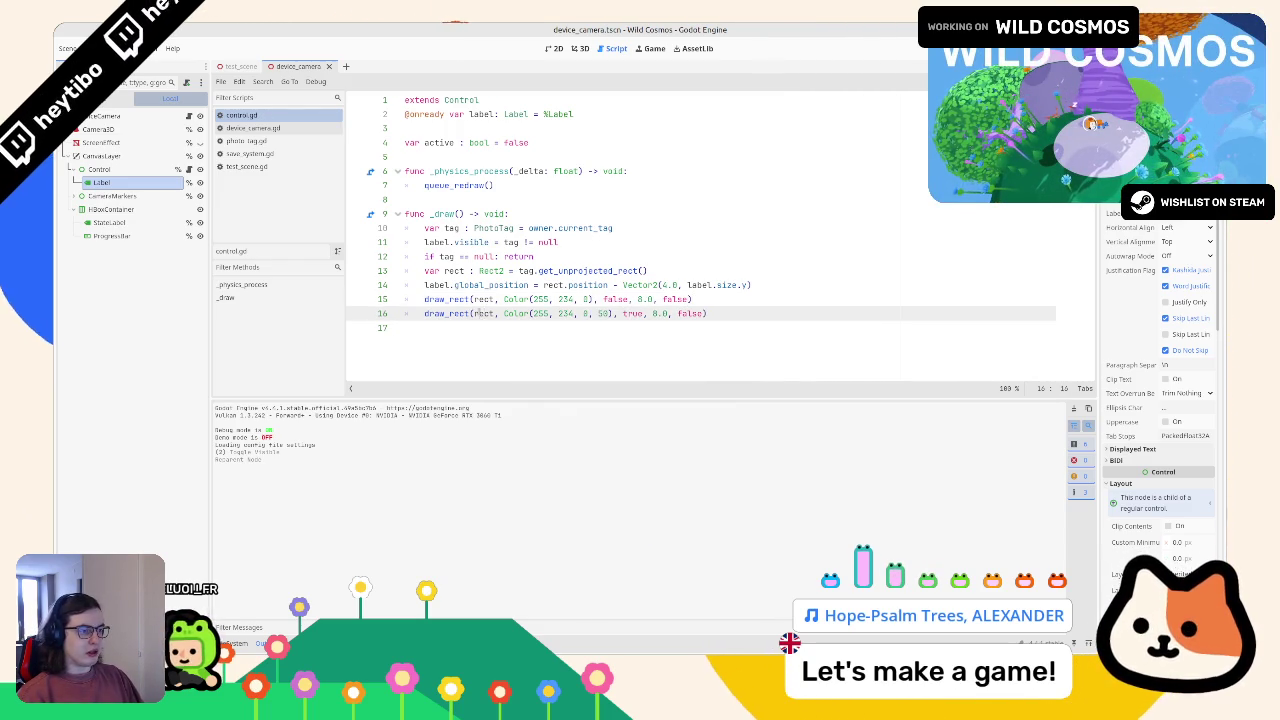
key(Up)
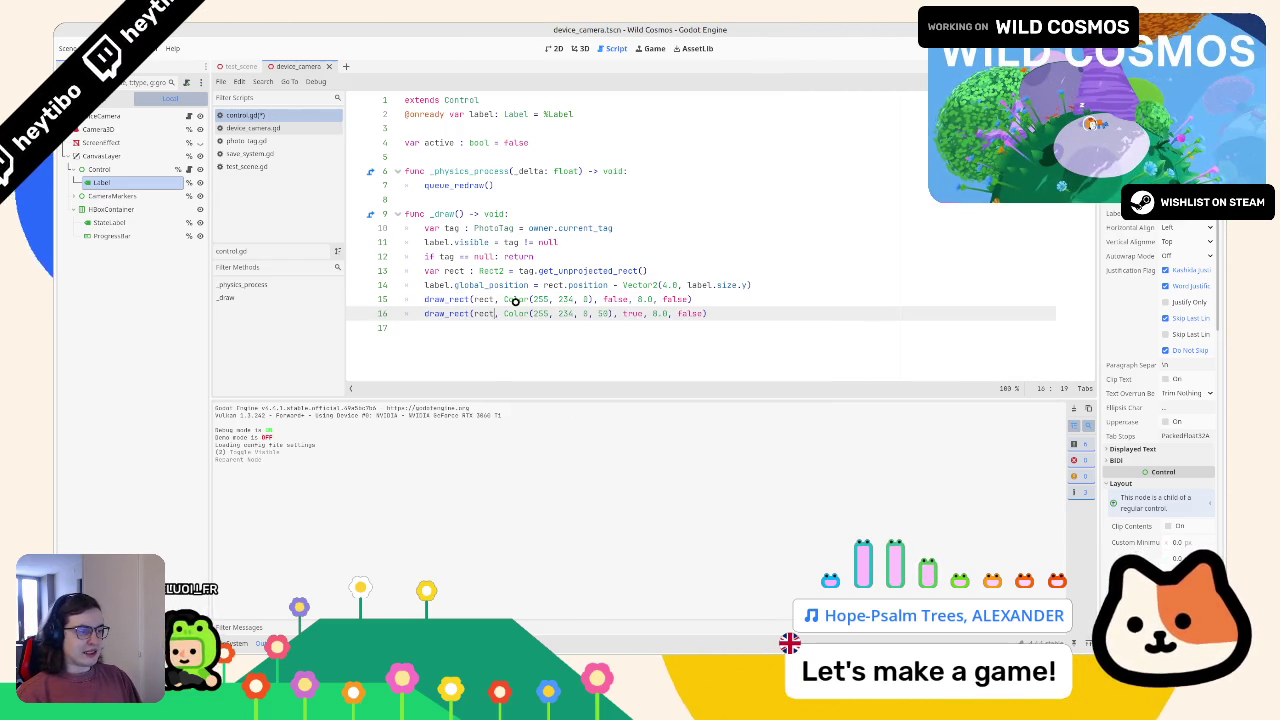
text(.)
key(BackSpace)
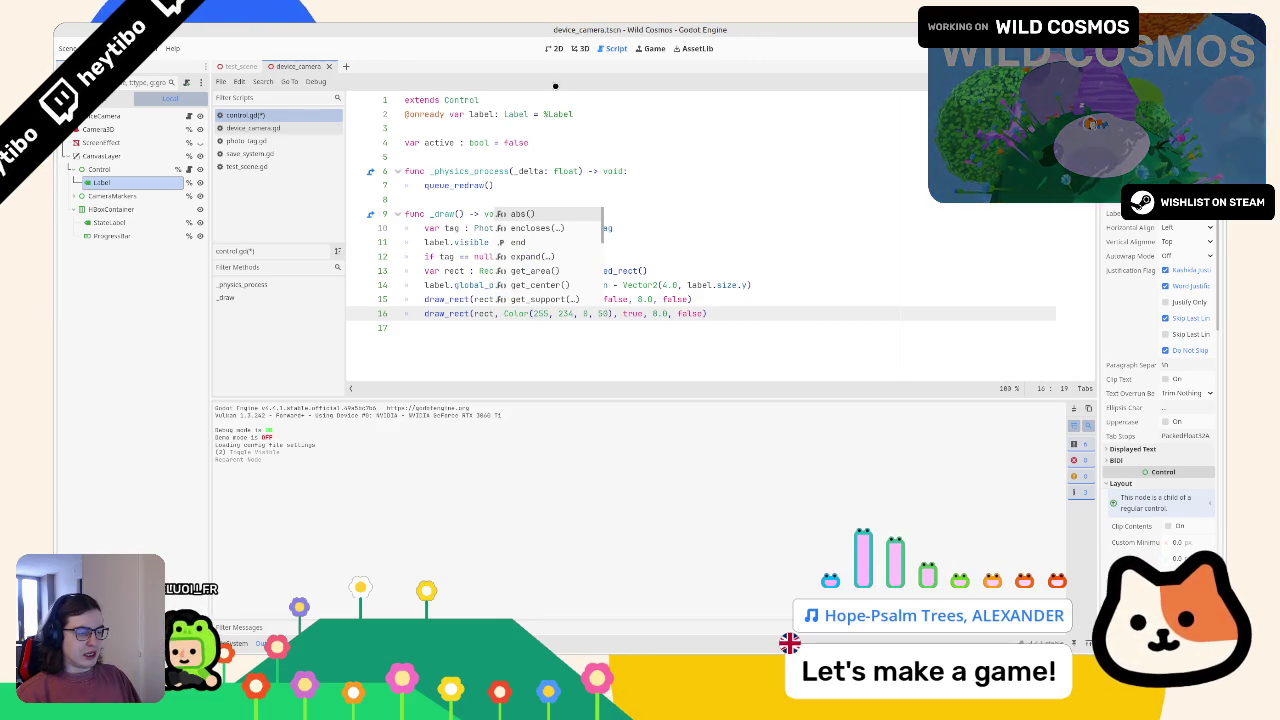
click(709, 299)
key(Return)
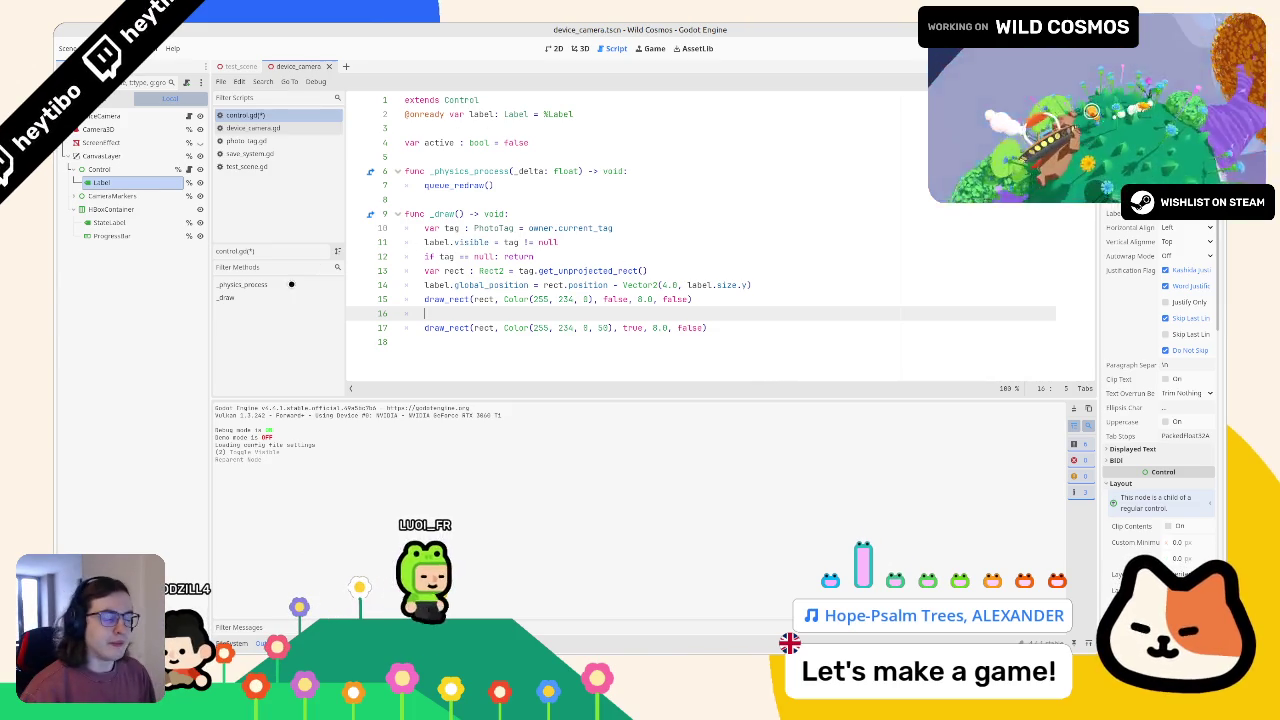
Start a new line 16 based on rect and check the code completion options.
double_click(479, 327)
drag(479, 327, 484, 313)
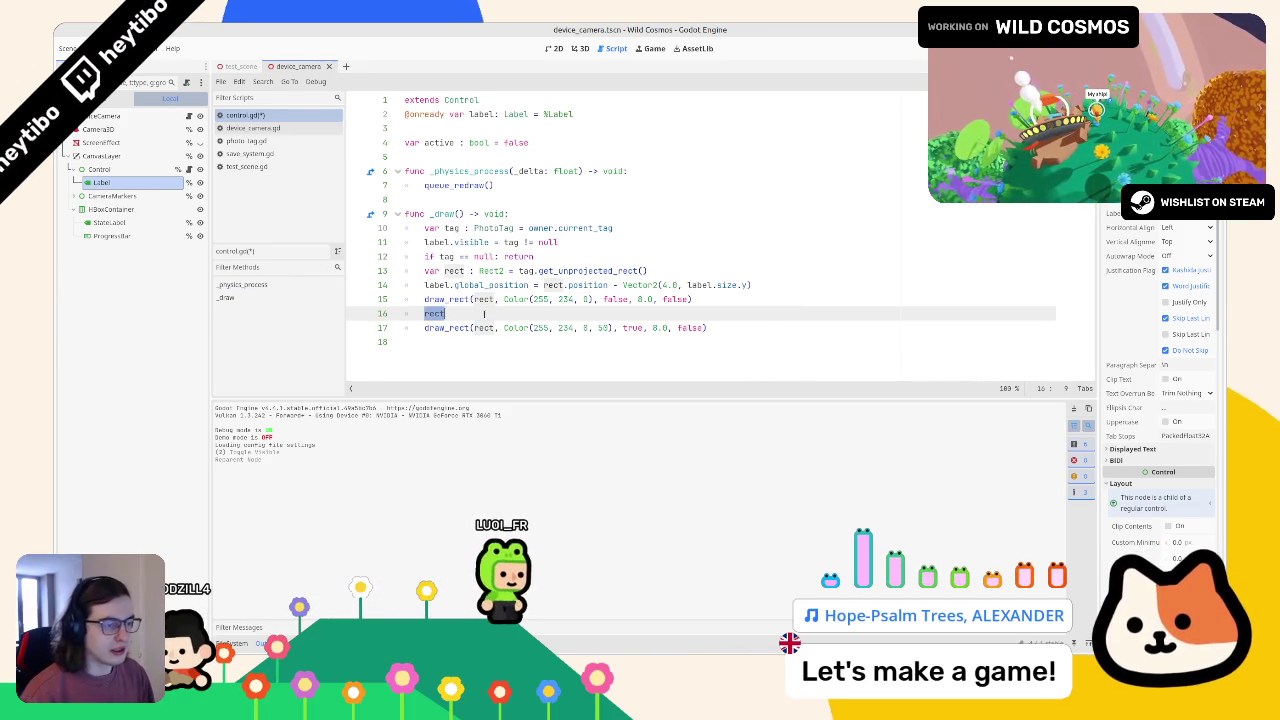
key(BackSpace)
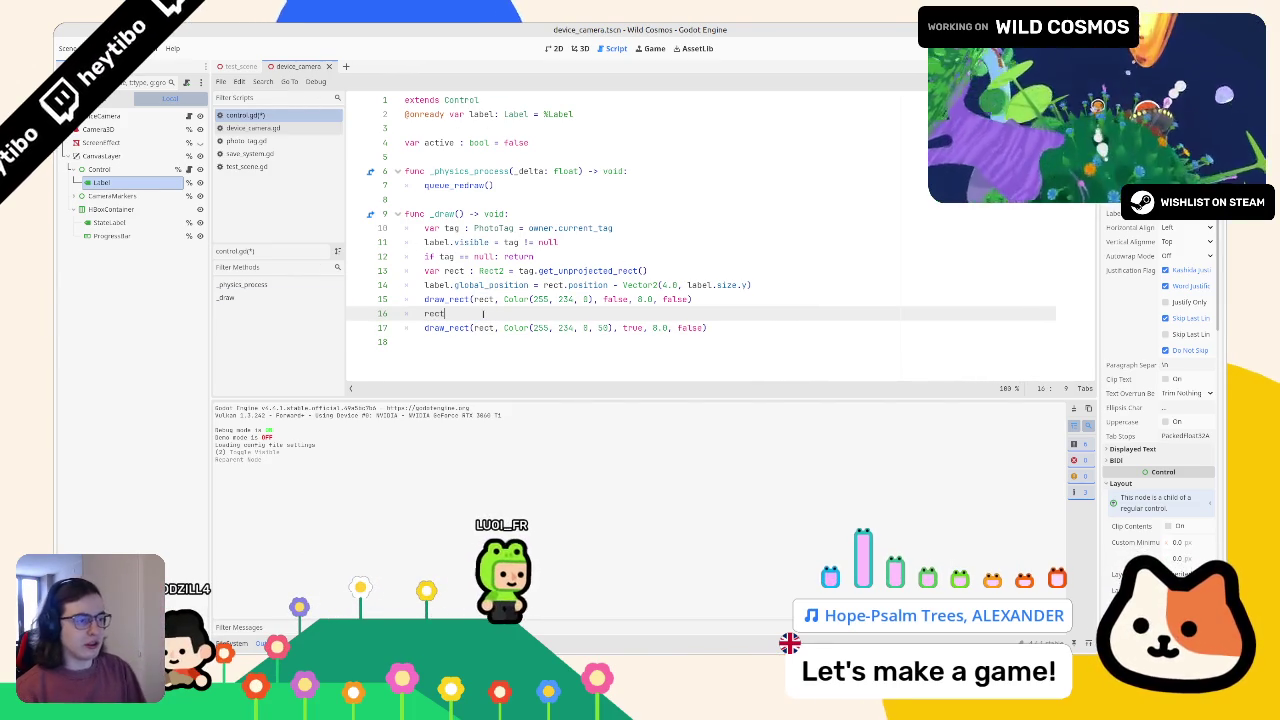
text(.end)
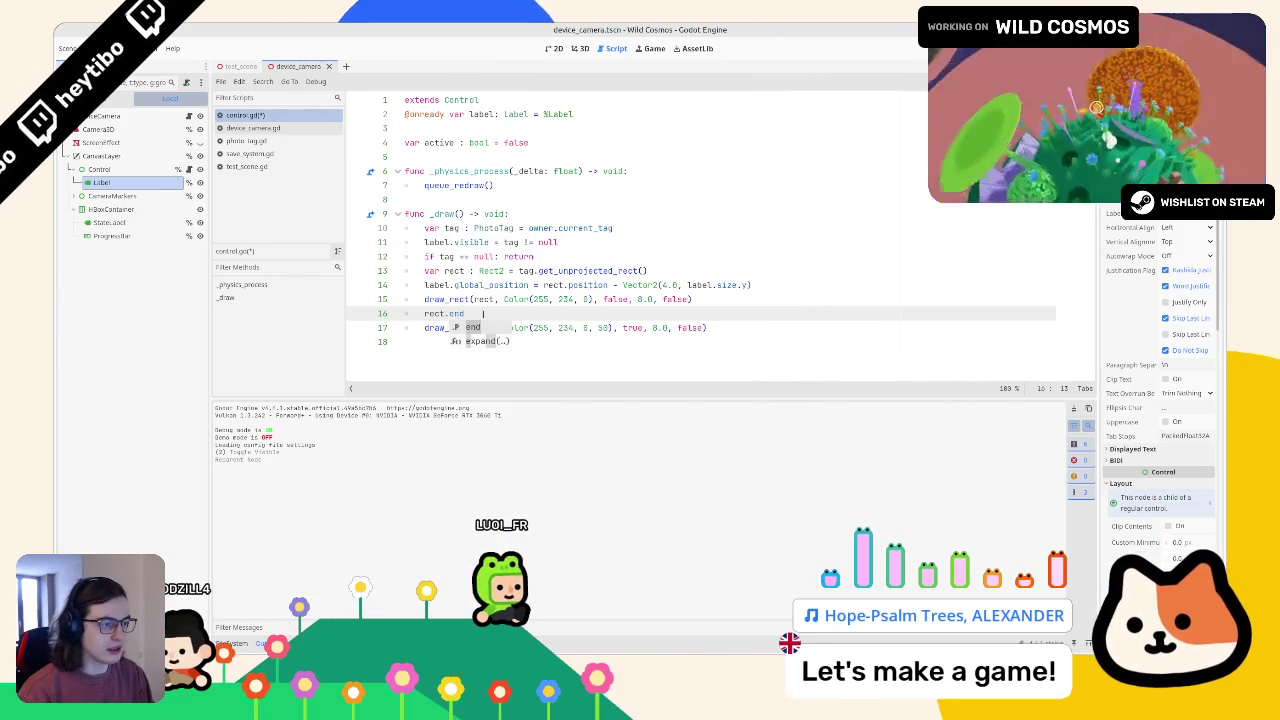
key(Escape)
text(size.y *=)
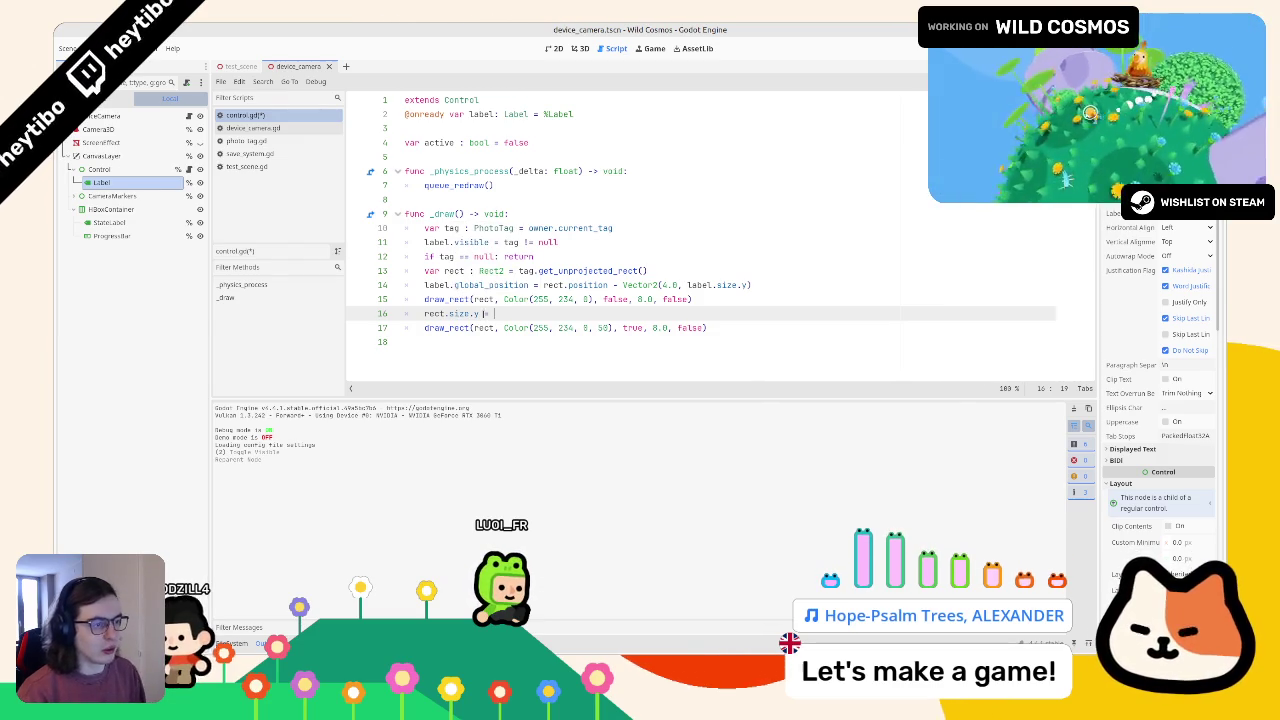
key(ctrl+space)
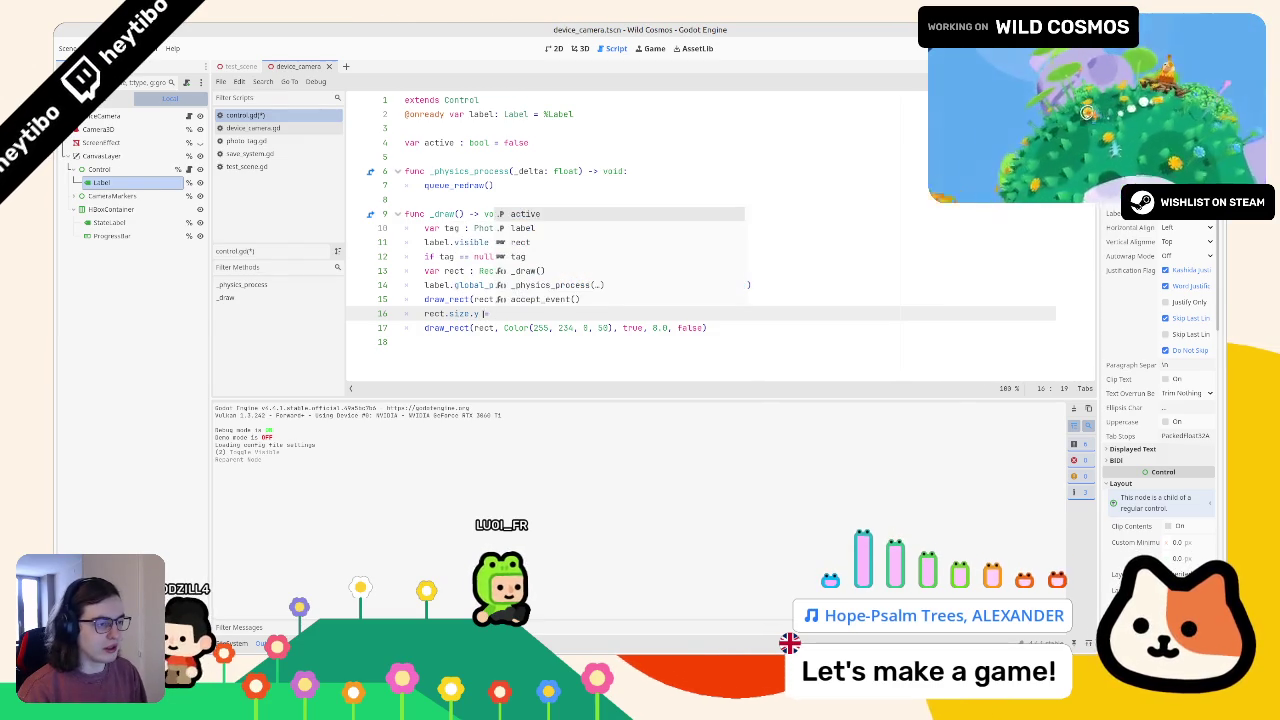
key(Escape)
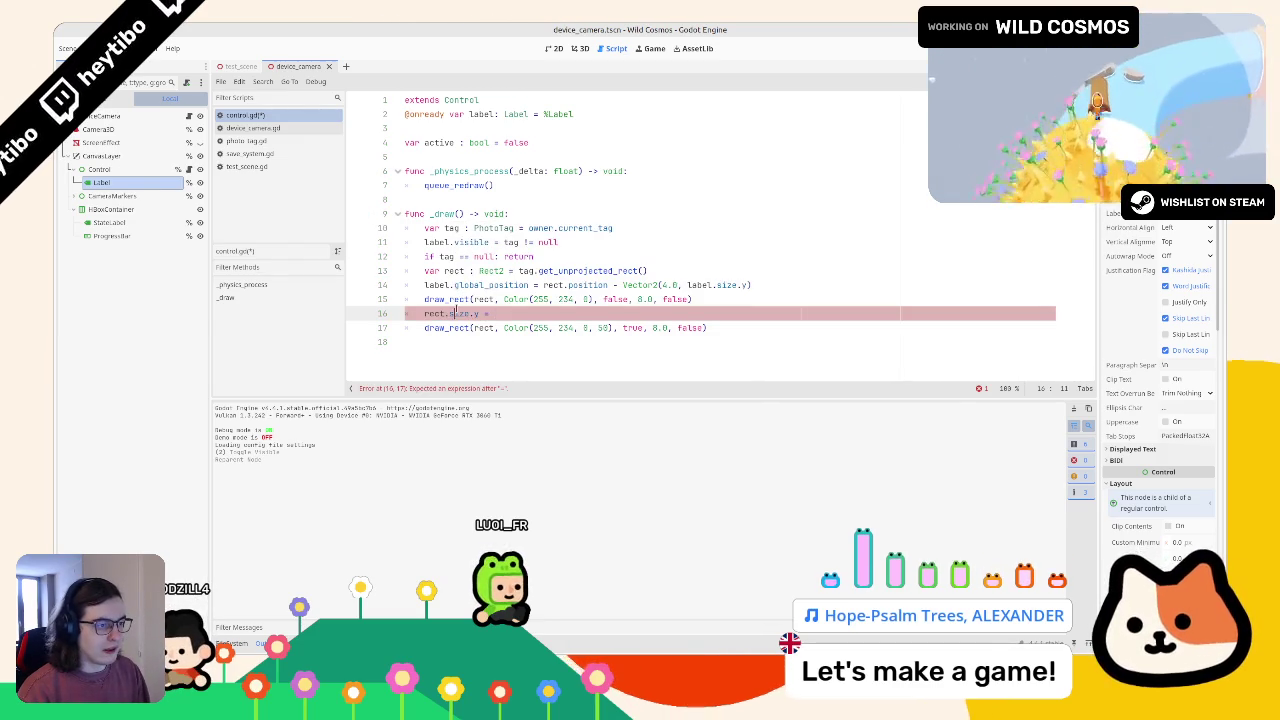
Declare `var rect_2: Rect2 = rect` above the size line.
drag(470, 313, 424, 313)
key(ctrl+shift+Return)
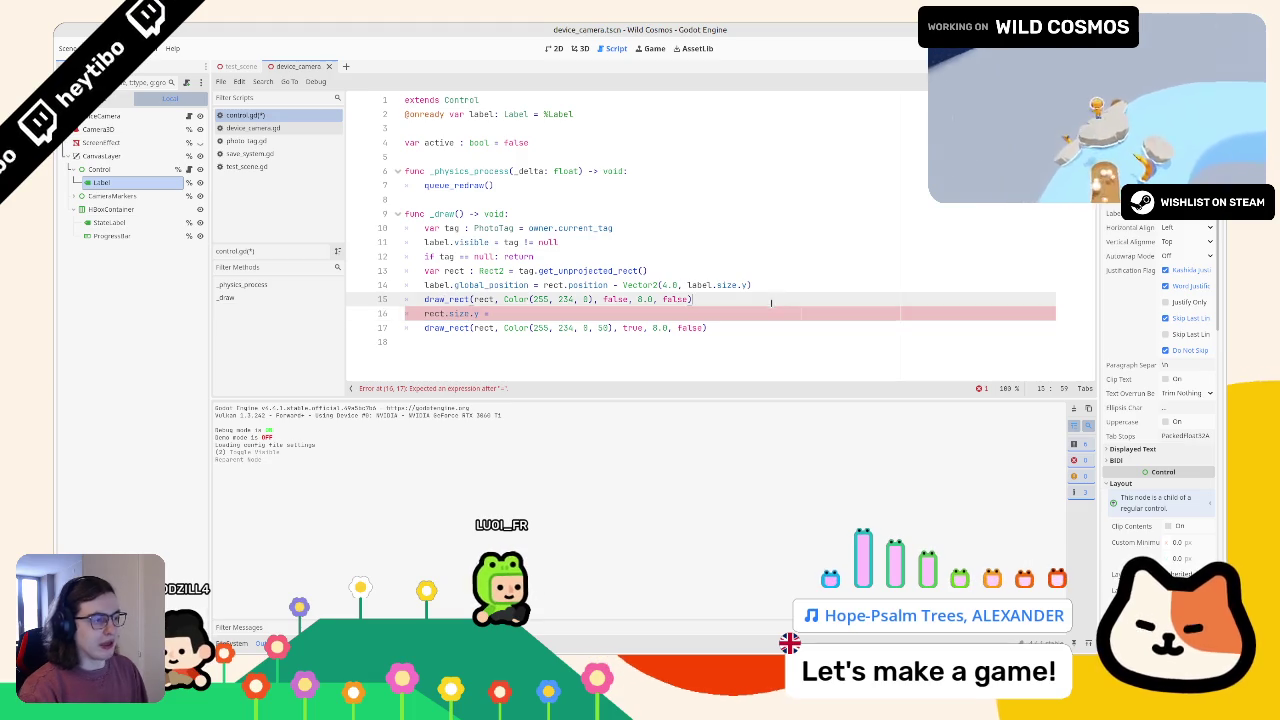
text(var r)
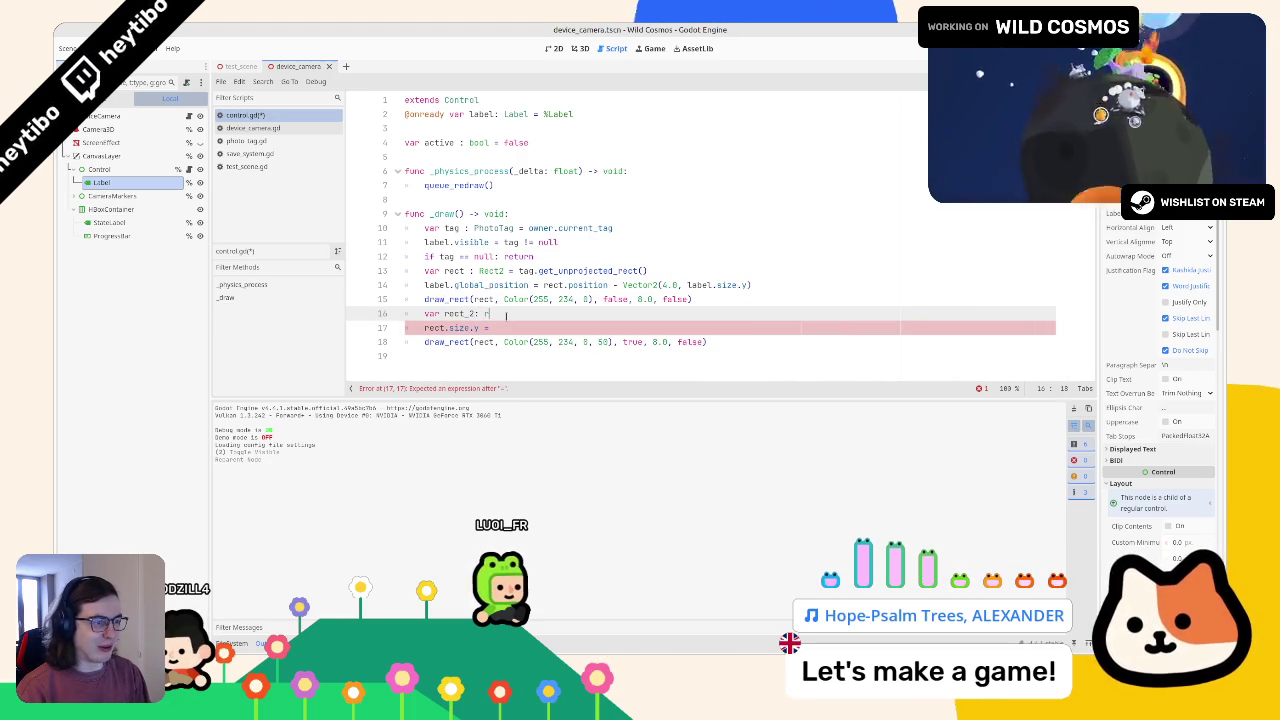
text(ect)
key(Return)
text(= )
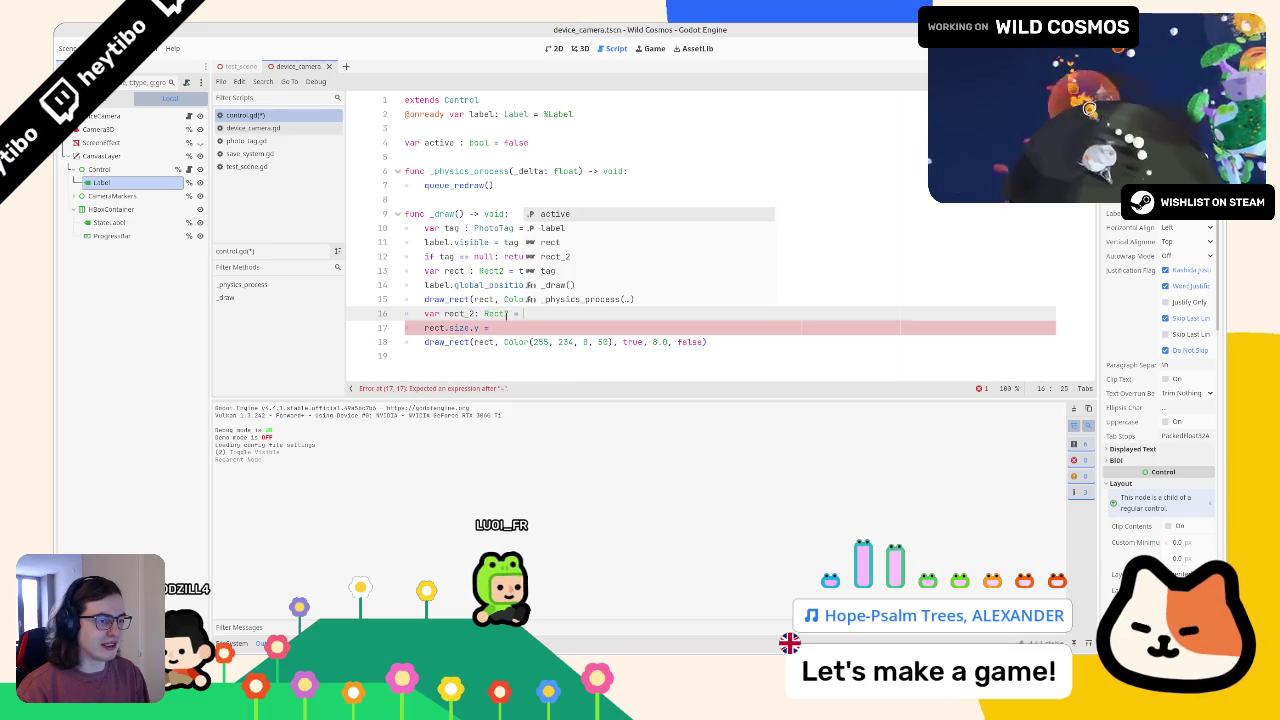
text(rect.dup)
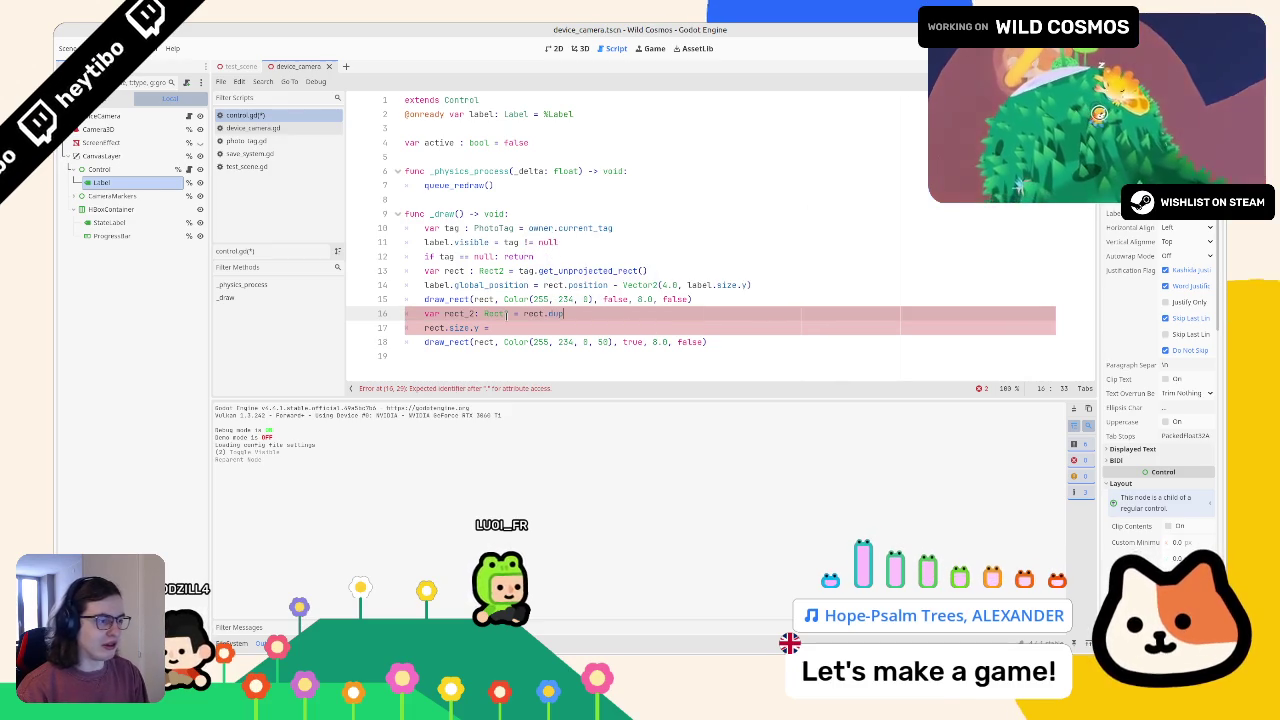
key(BackSpace)
key(BackSpace)
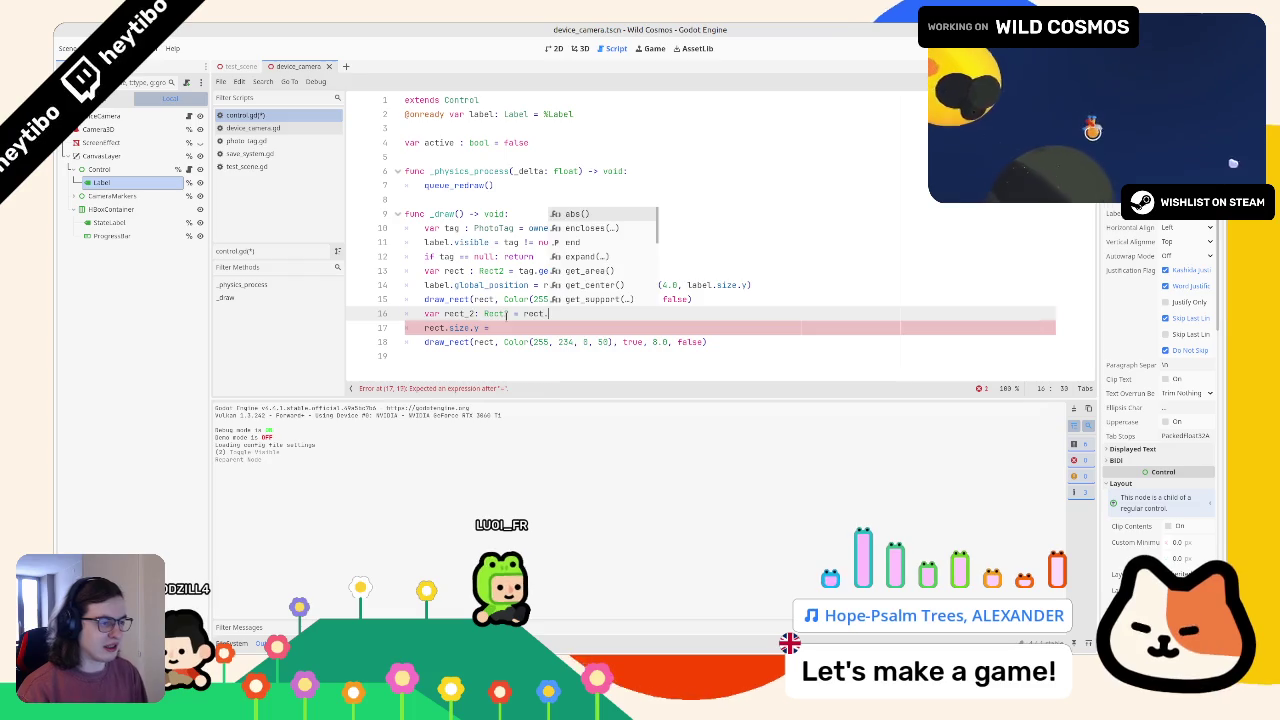
double_click(459, 313)
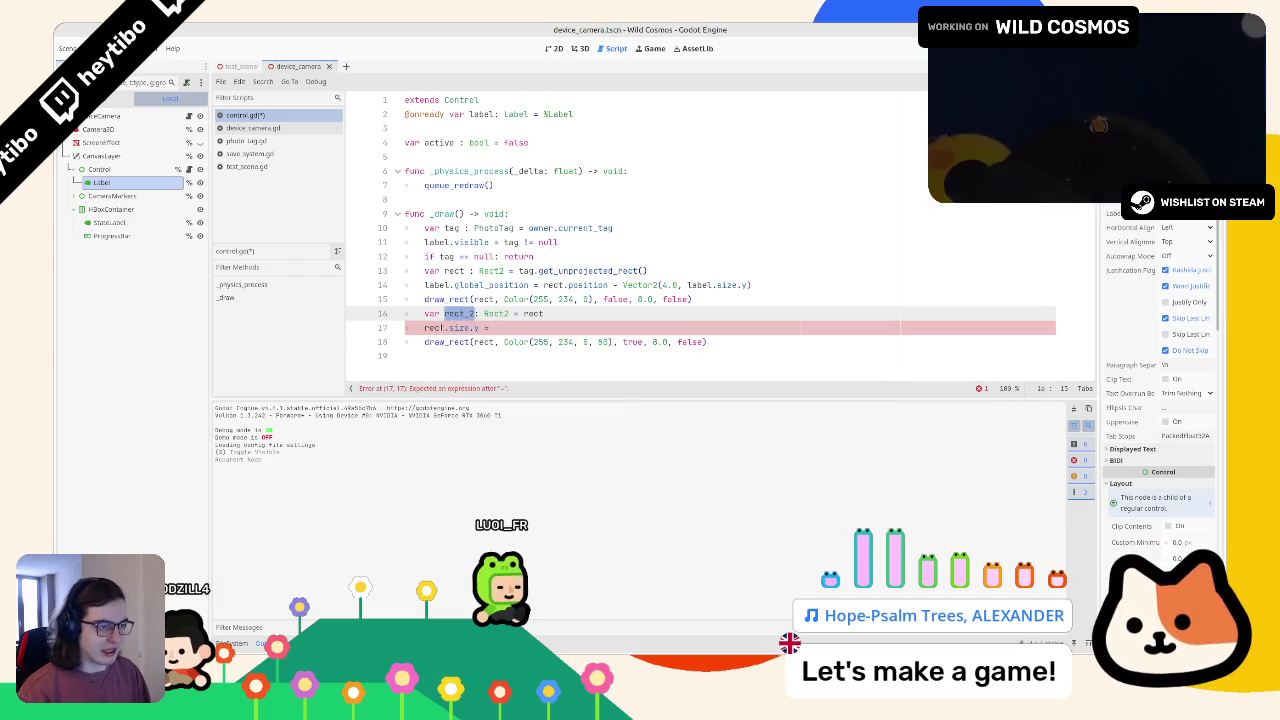
Make line 17 assign rect_2.size.y to half the tag rectangle's height.
double_click(440, 327)
text(rect_2)
click(578, 327)
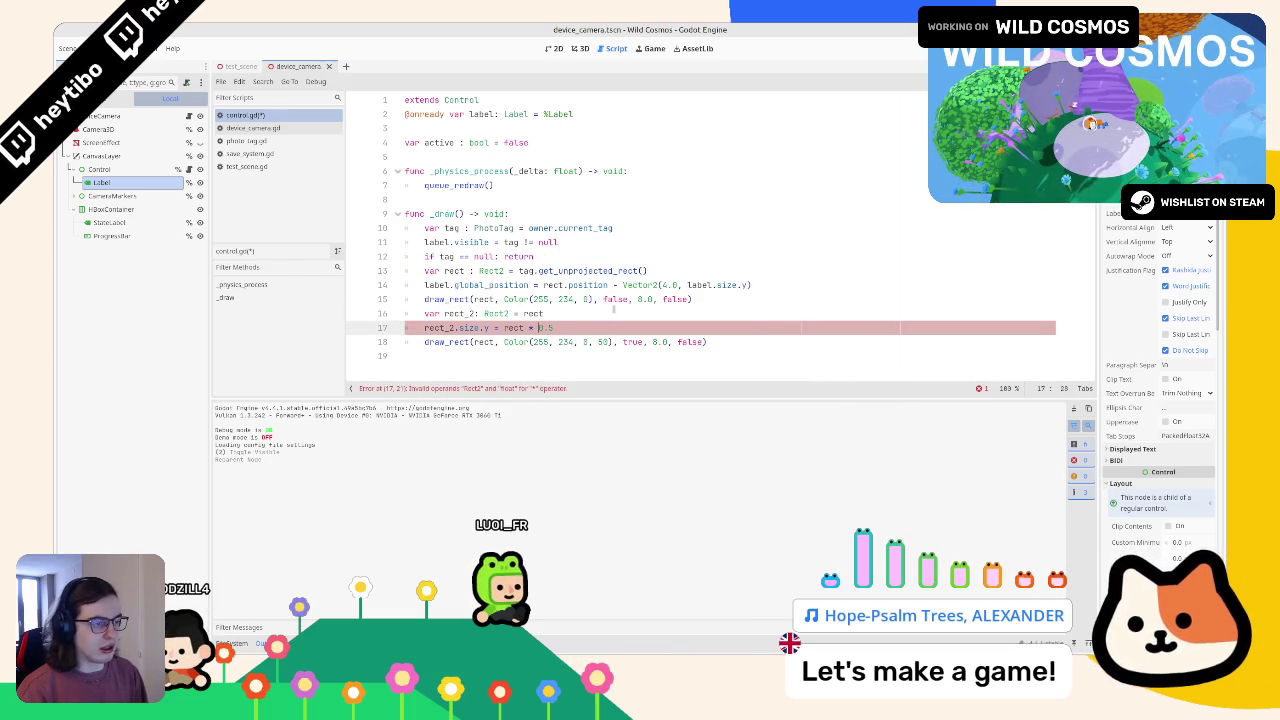
text(.si)
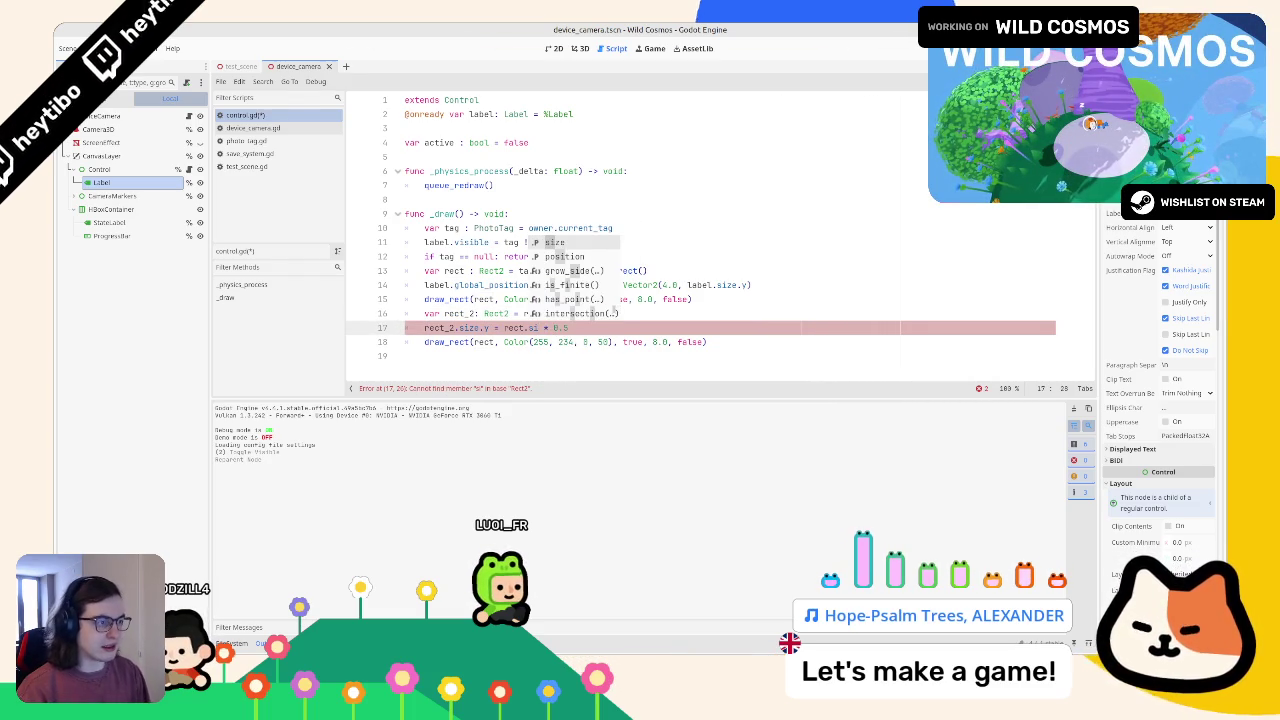
key(Return)
text(.y)
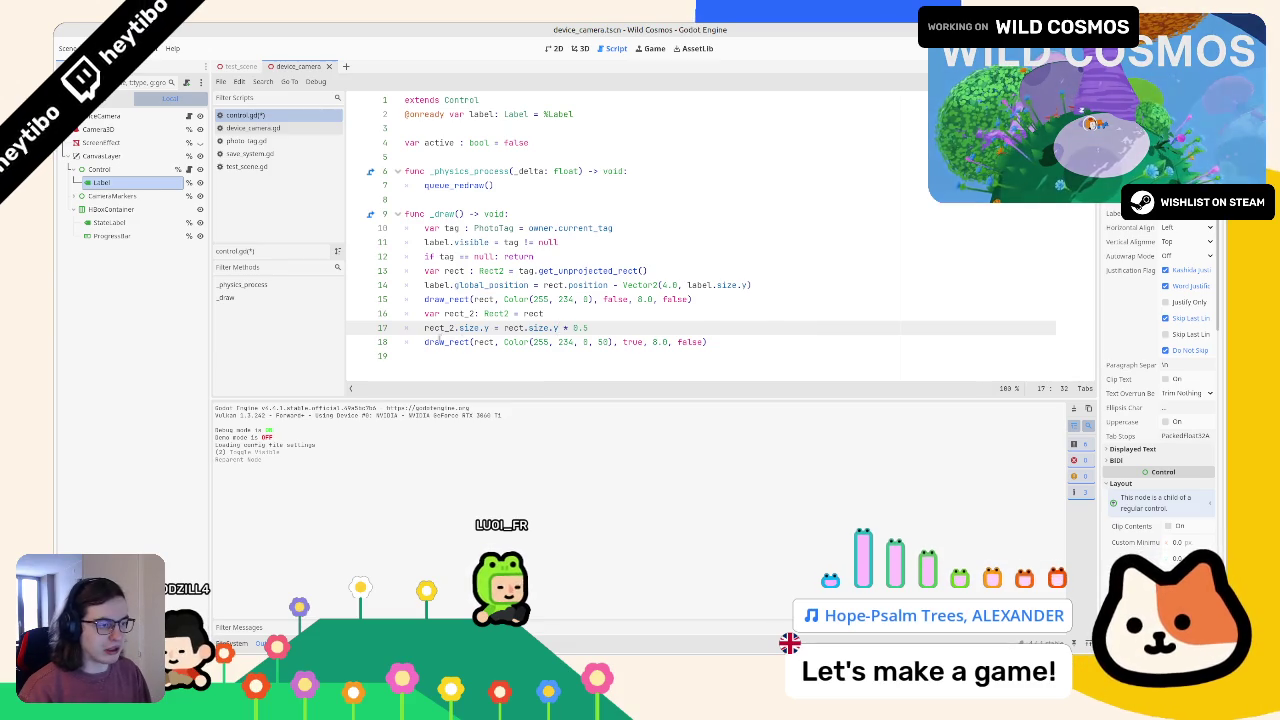
double_click(445, 341)
double_click(438, 327)
click(492, 341)
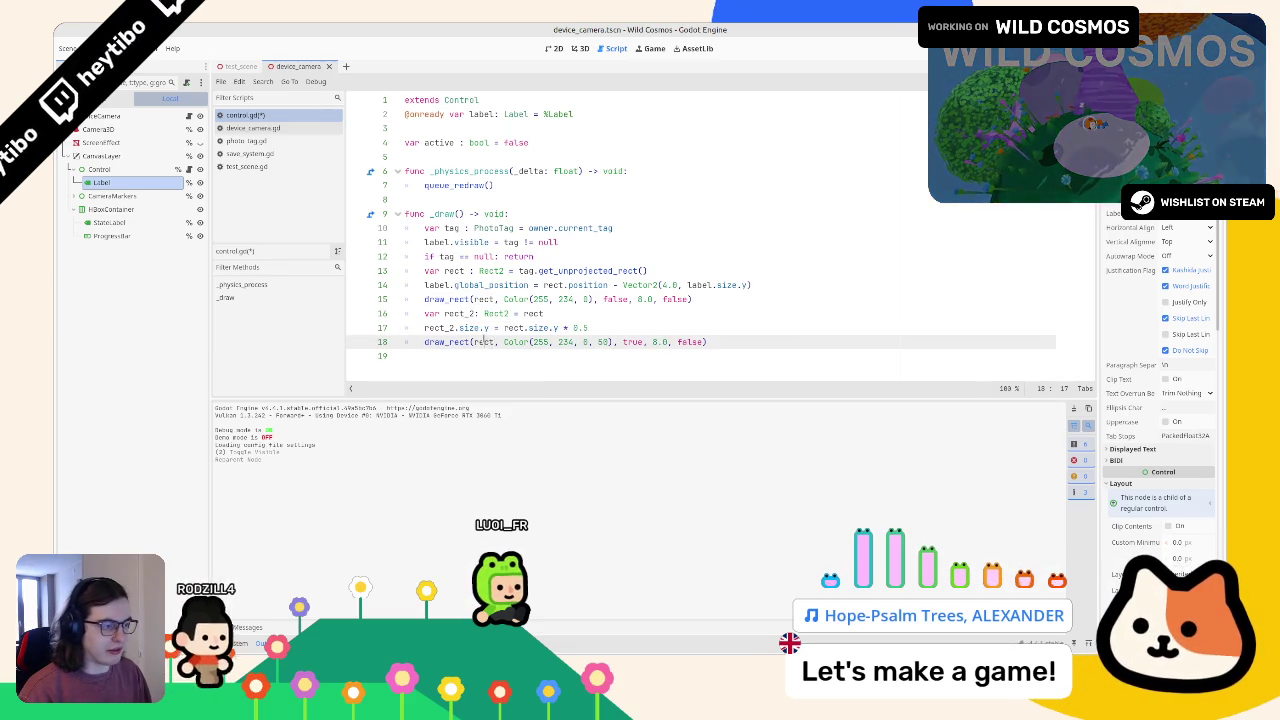
Point the fill draw_rect at rect_2, test it with the in-game scanner, and return to the editor.
text(_2)
key(F5)
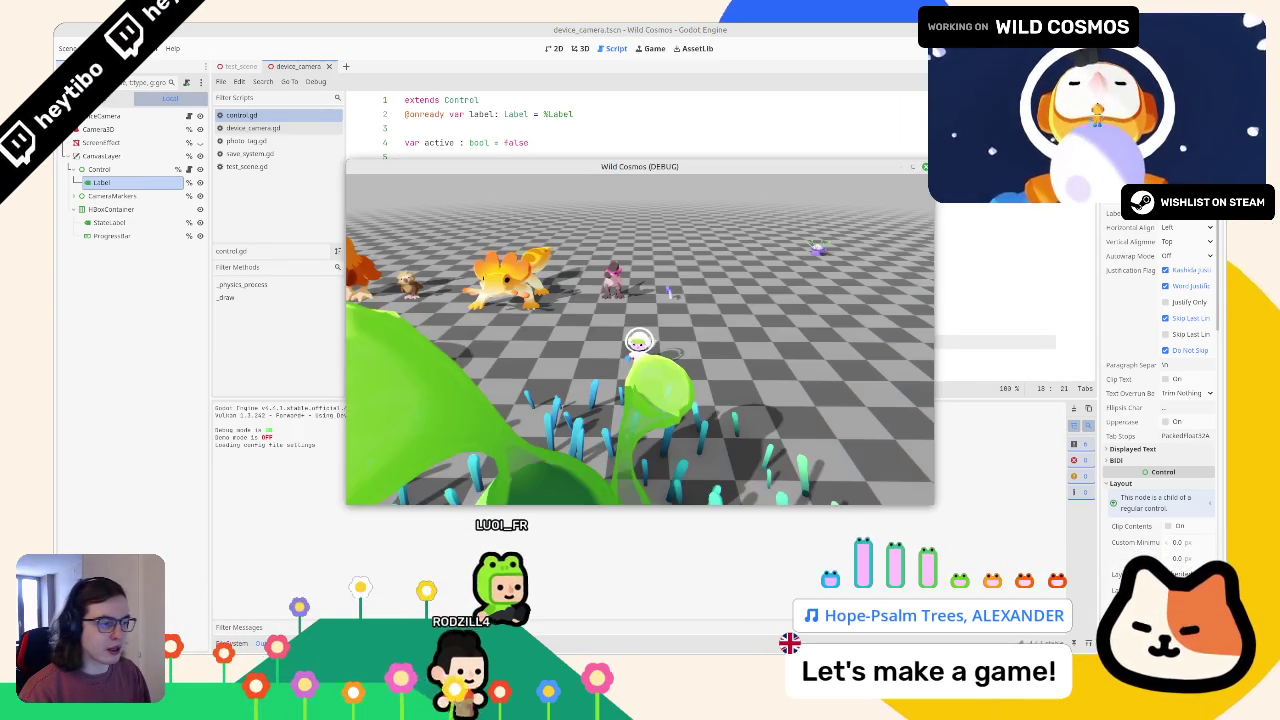
key(Tab)
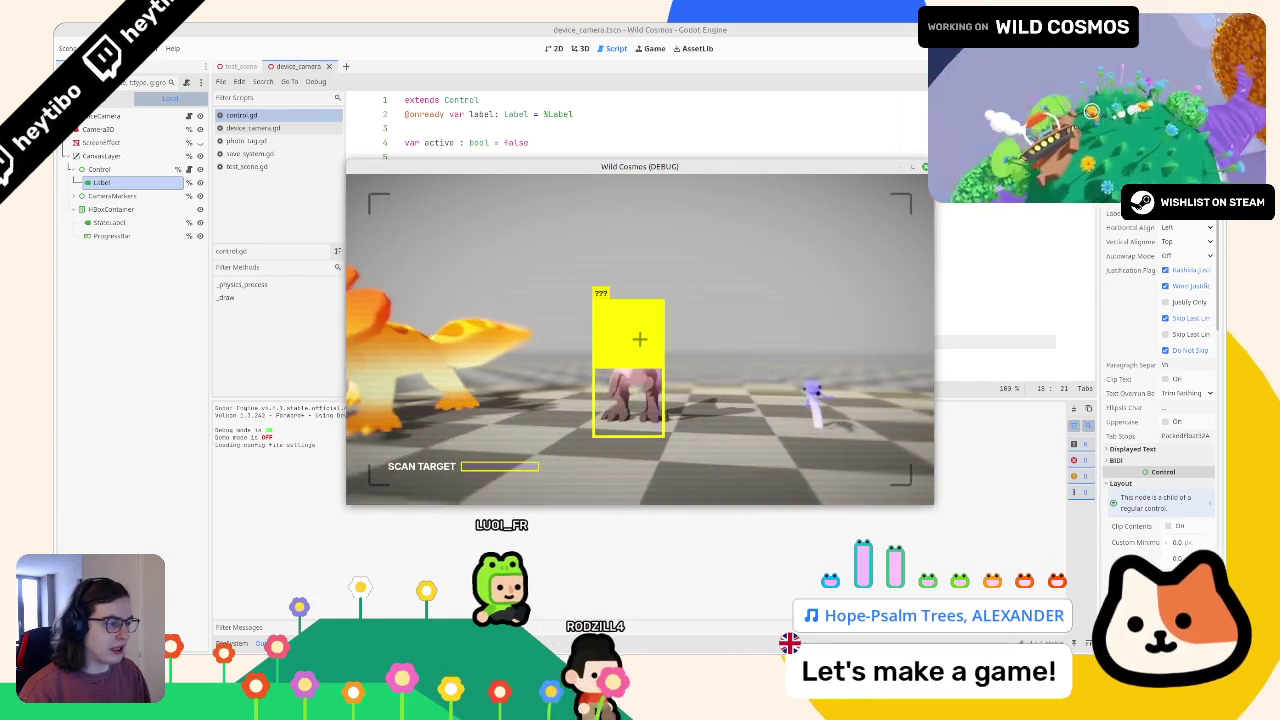
key(alt+Tab)
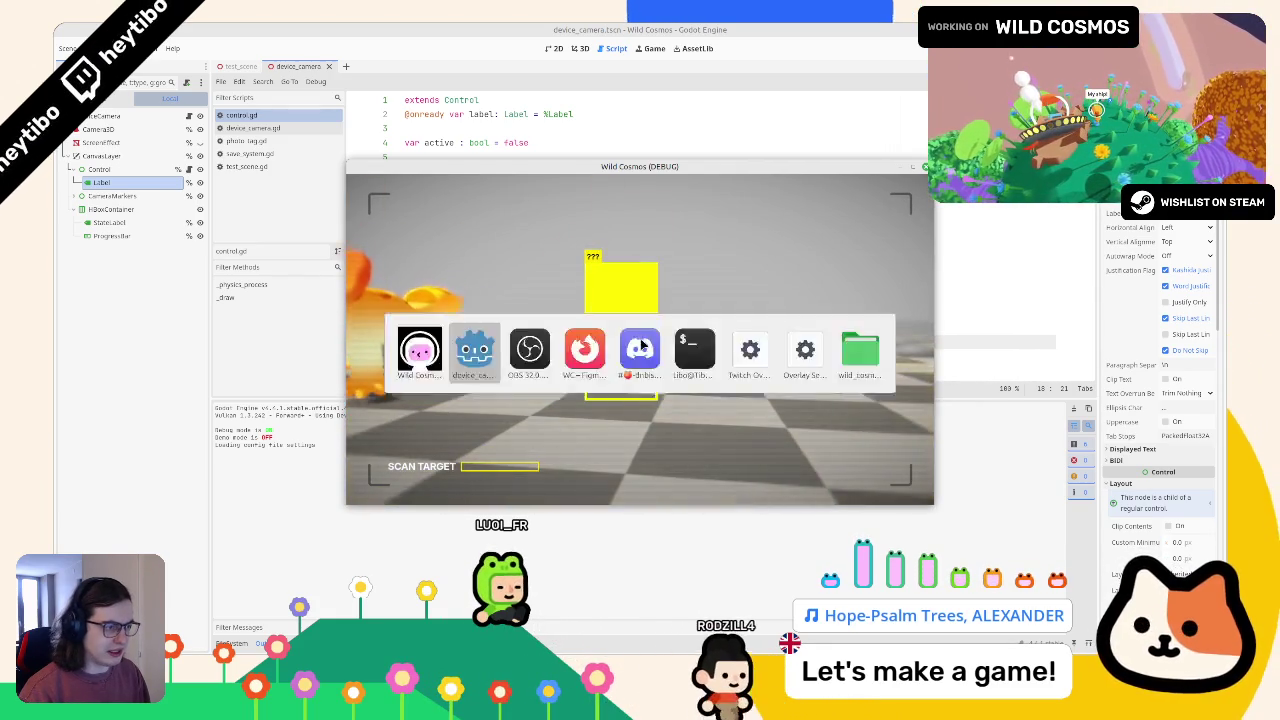
key(alt+Tab)
key(alt+Tab)
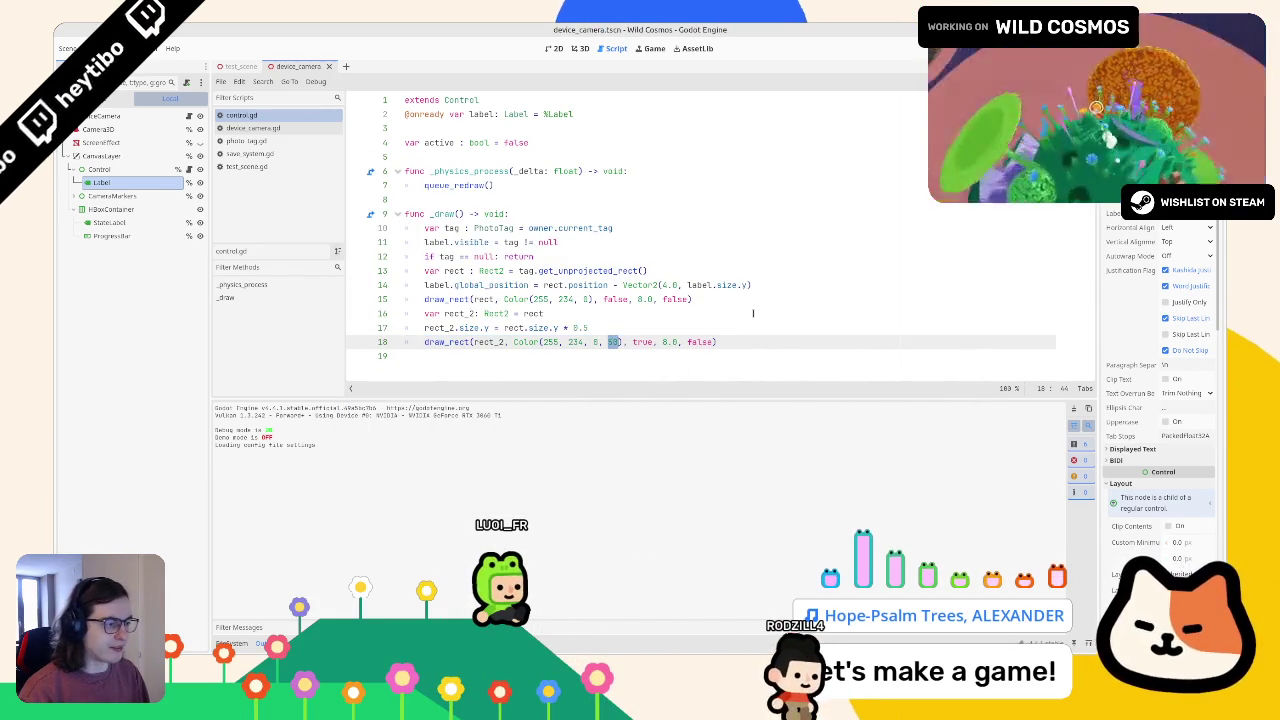
Check the half-transparent fill on a scanned creature, then adjust the size line and retest.
key(alt+Tab)
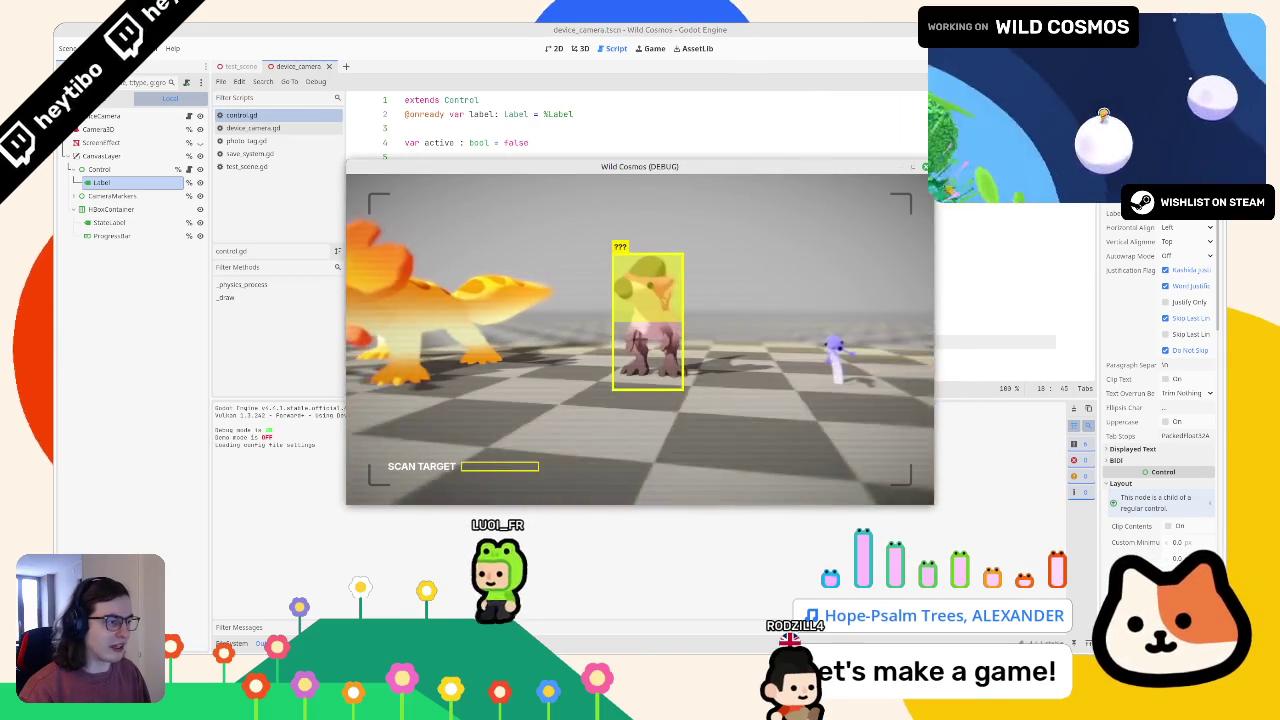
right_click(637, 375)
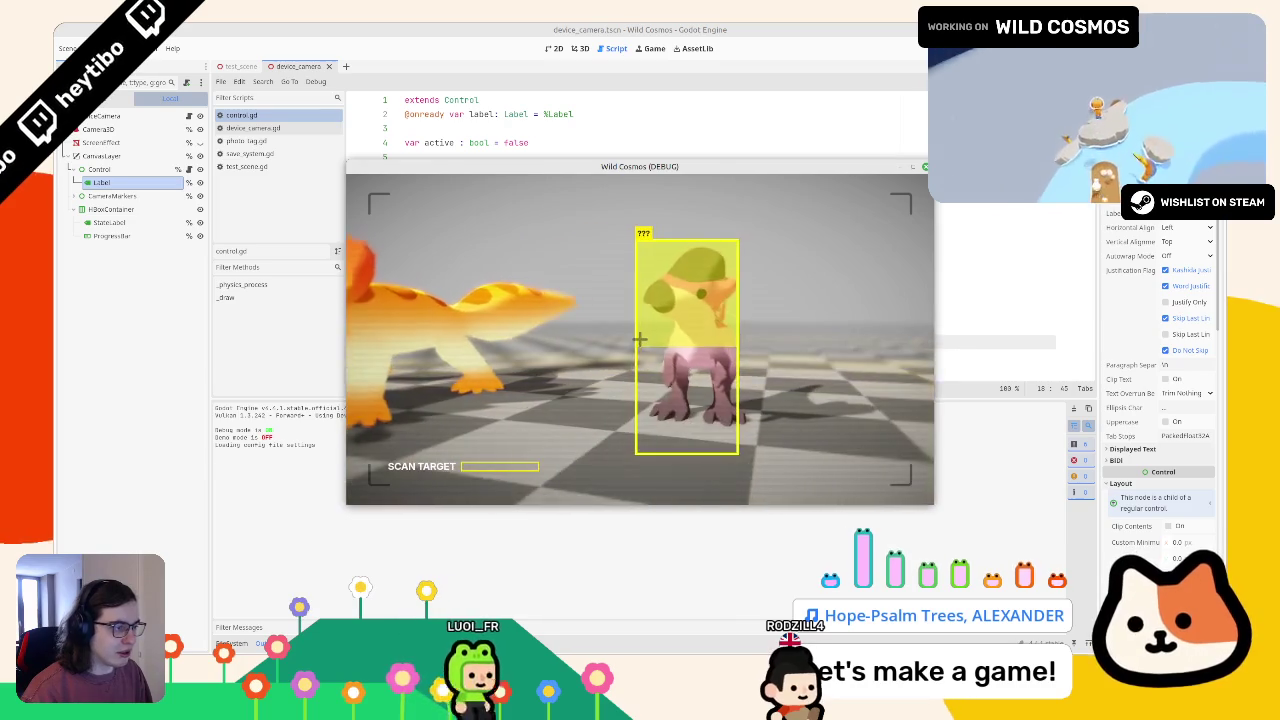
key(F8)
click(554, 325)
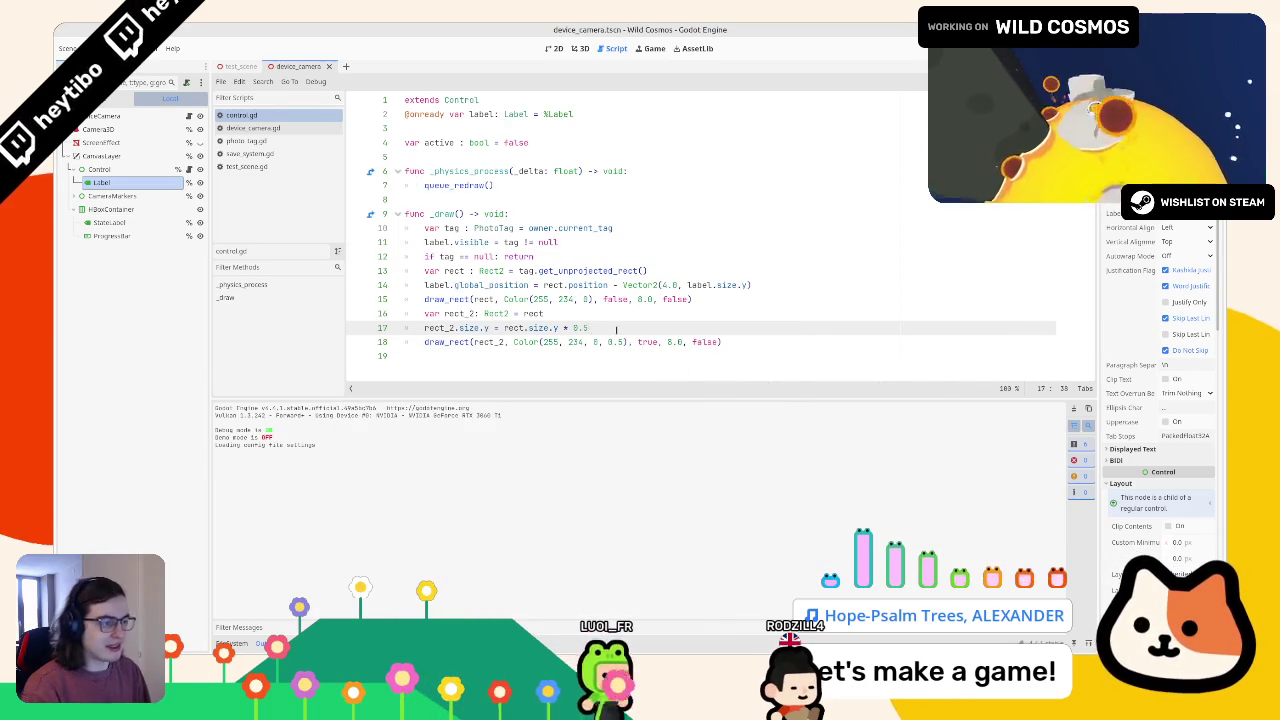
key(F5)
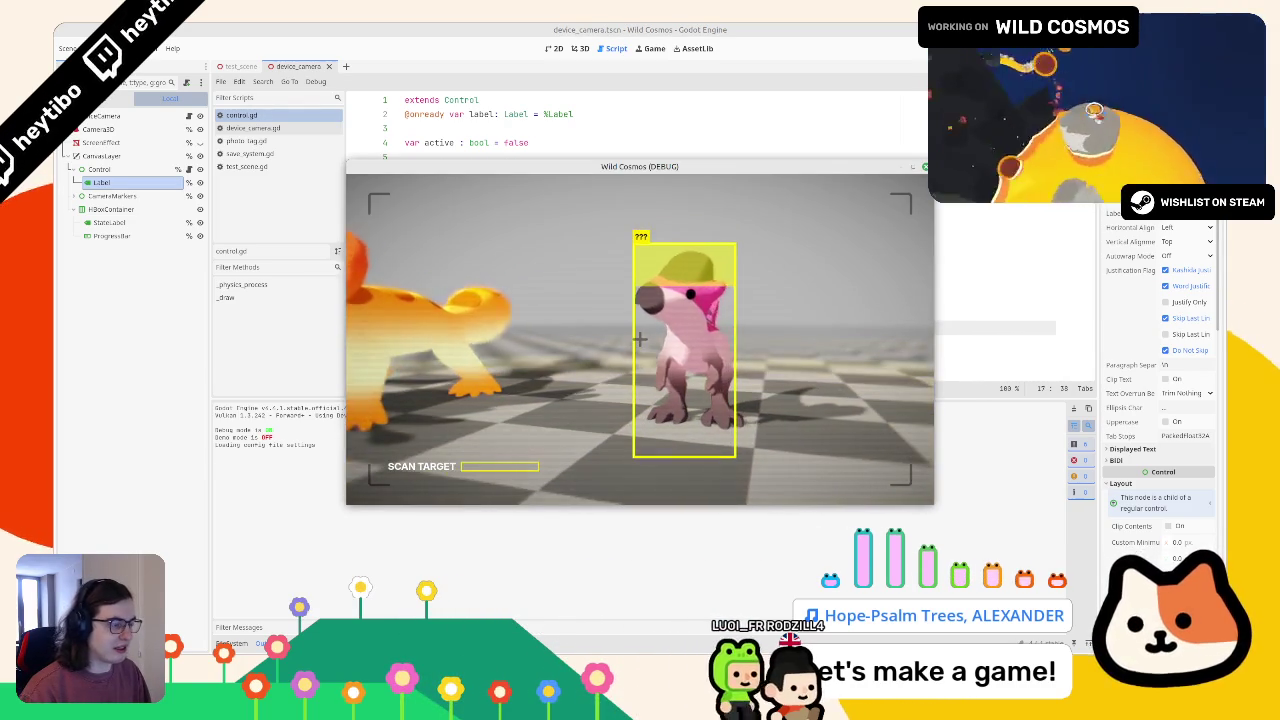
key(F8)
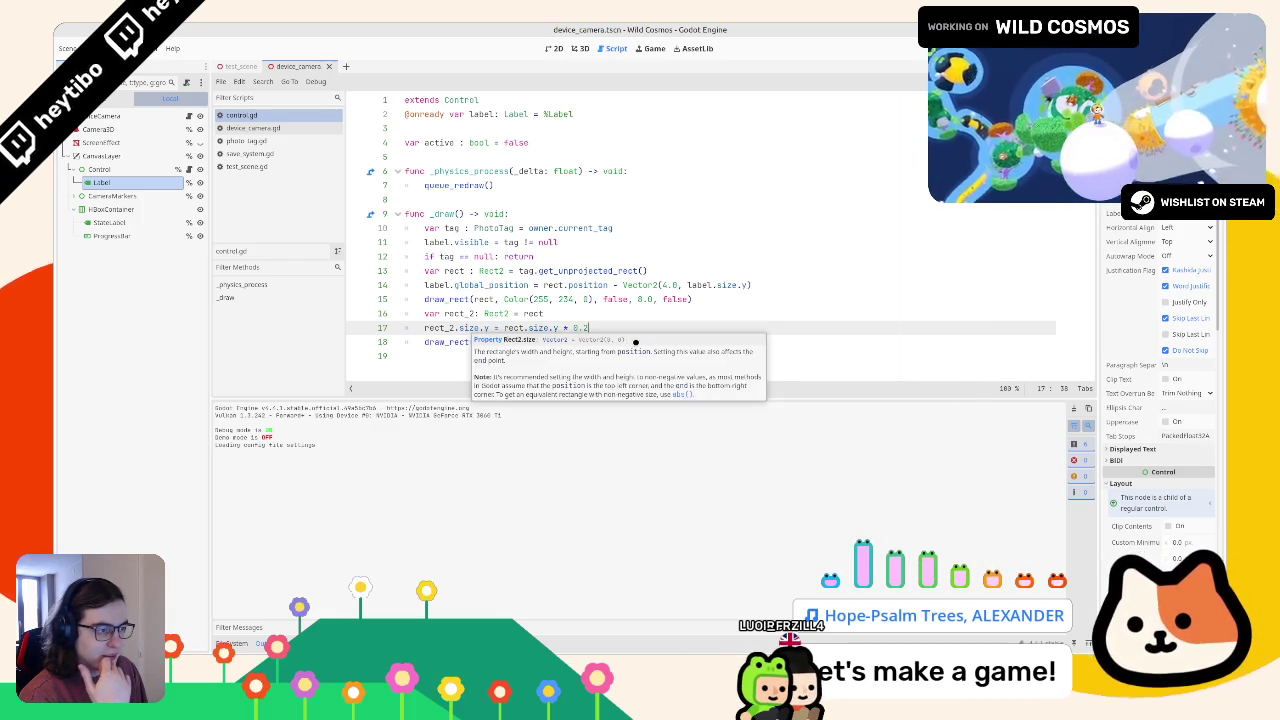
Add a line after the size assignment and begin typing rect_2.pos.
key(Return)
text(re)
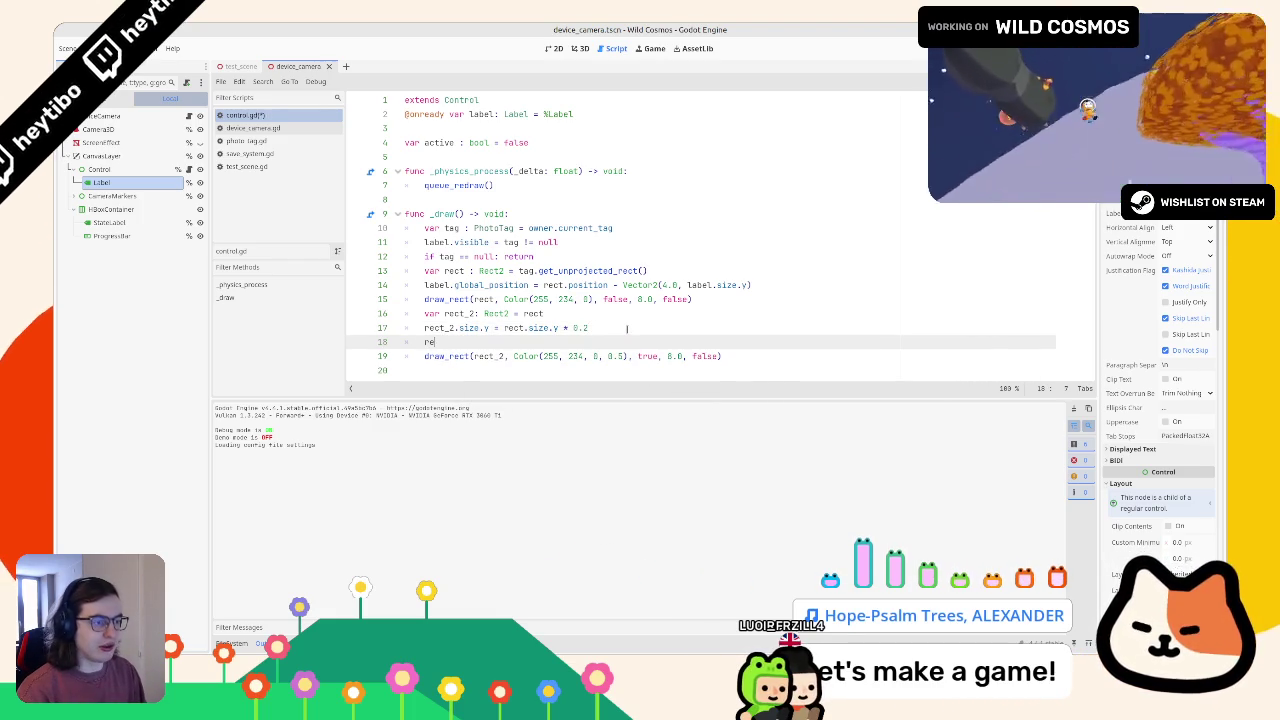
text(ct_2.pos)
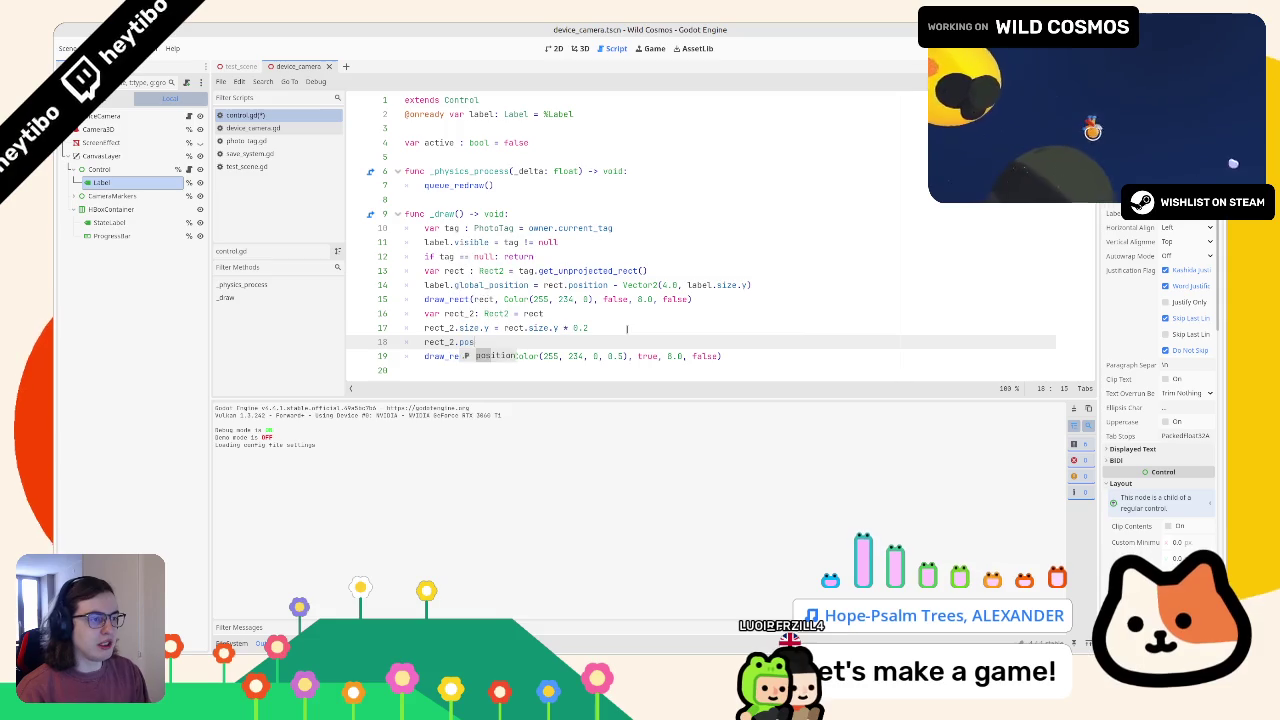